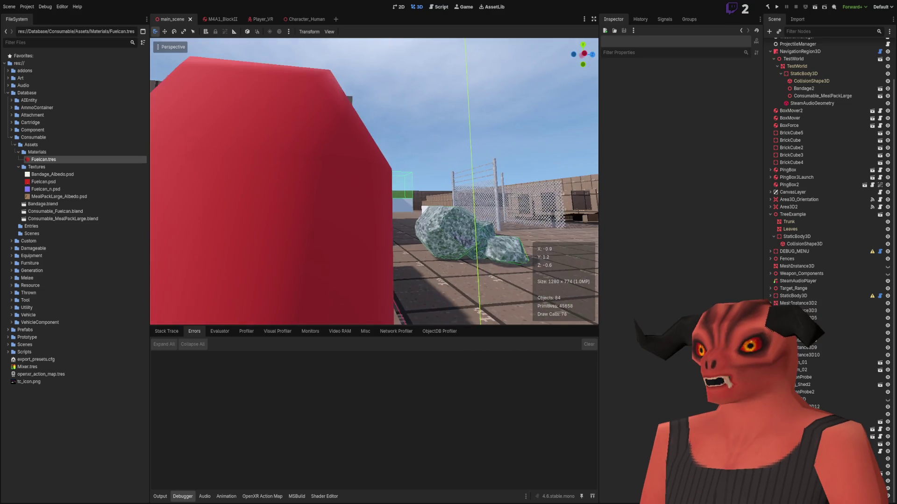
# Step: Select the red fuel can and rotate it slightly with the gizmo's yellow ring
pyautogui.press('s')
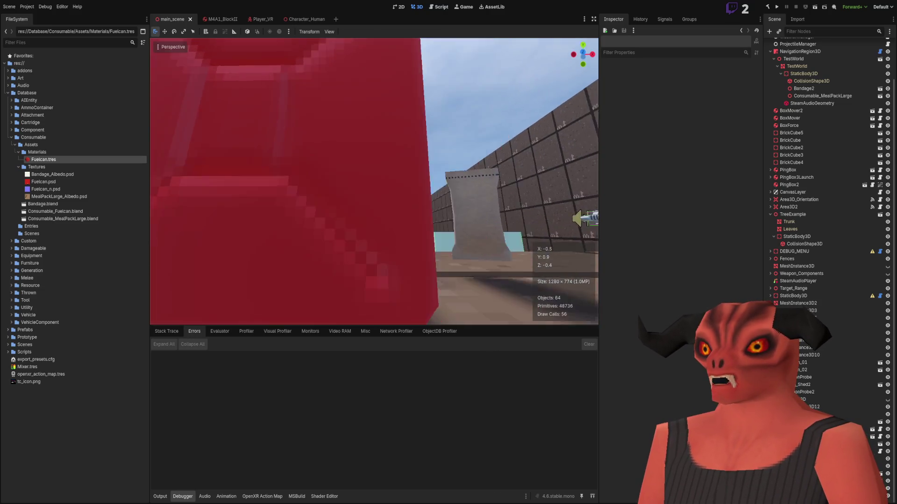
pyautogui.press('a')
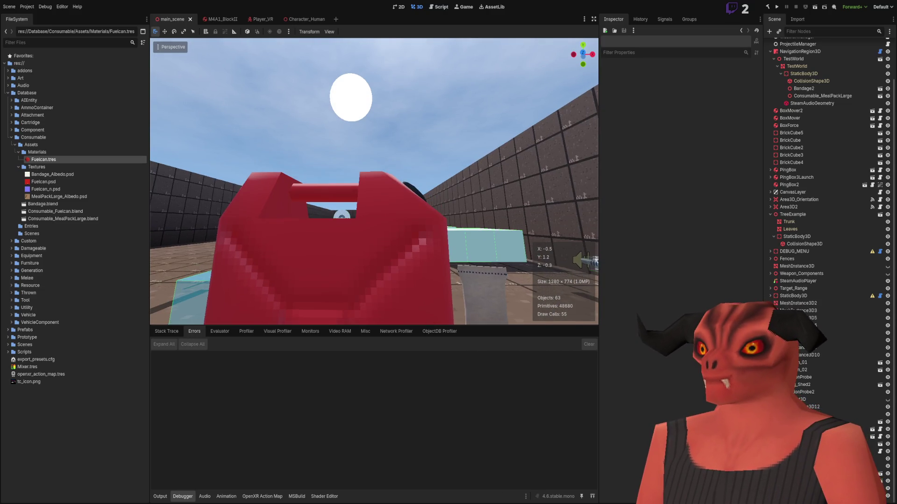
pyautogui.press('d')
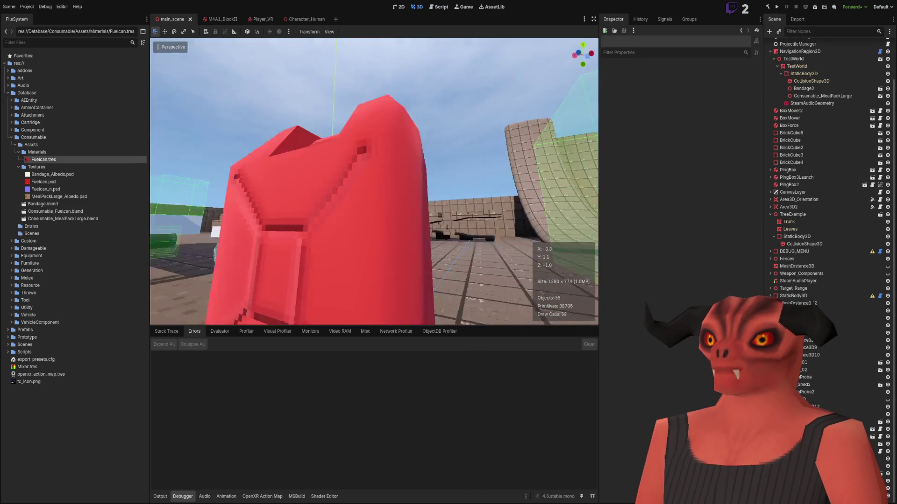
pyautogui.press('w')
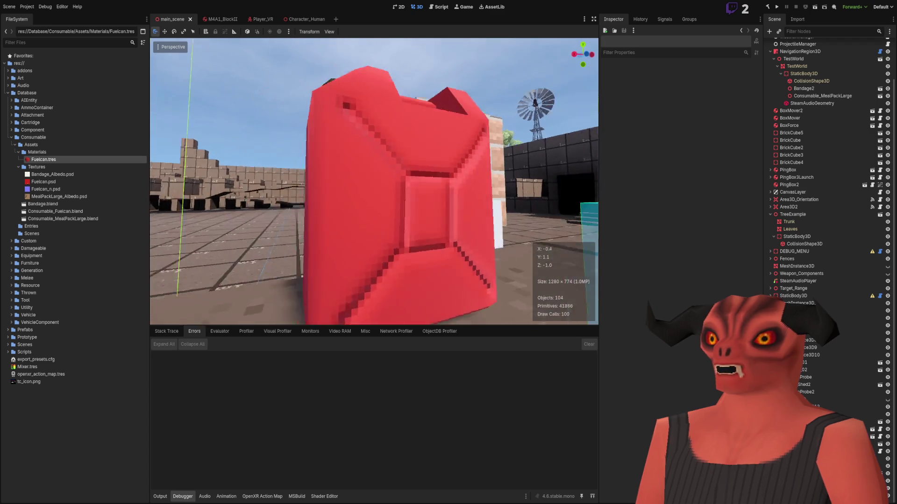
pyautogui.press('s')
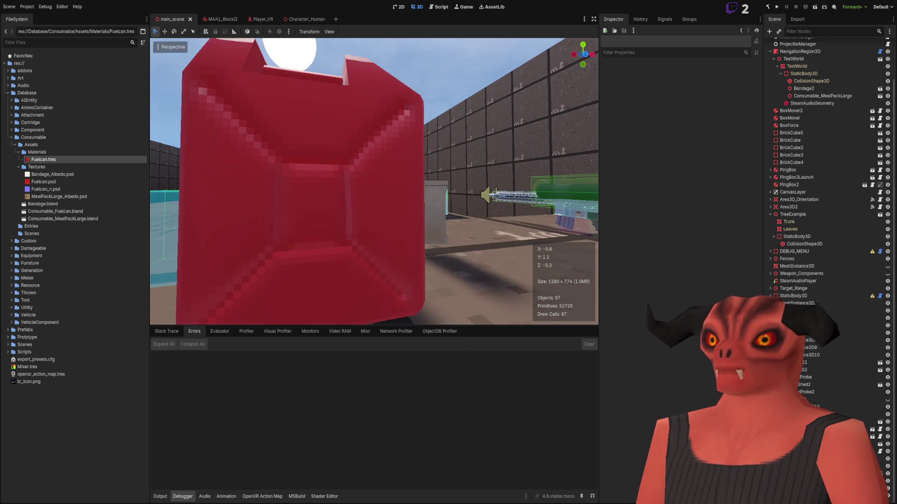
pyautogui.click(372, 179)
pyautogui.moveTo(400, 262)
pyautogui.mouseDown()
pyautogui.moveTo(301, 262)
pyautogui.moveTo(213, 129)
pyautogui.mouseUp()
# Step: Circle the view around the rotated fuel can from its left side and front
pyautogui.press('w')
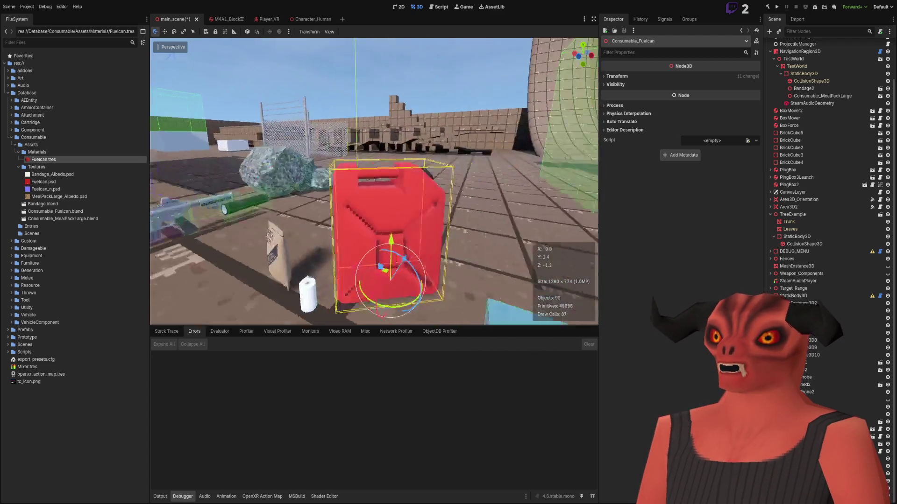
pyautogui.press('a')
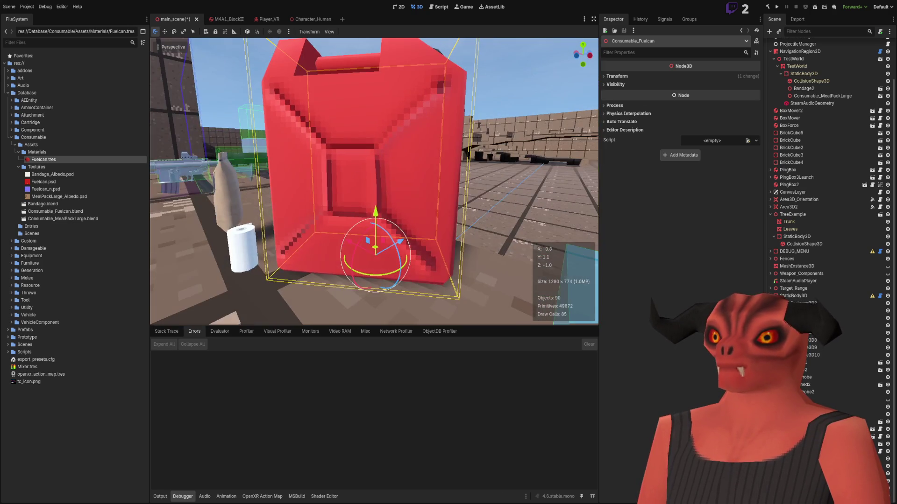
pyautogui.press('s')
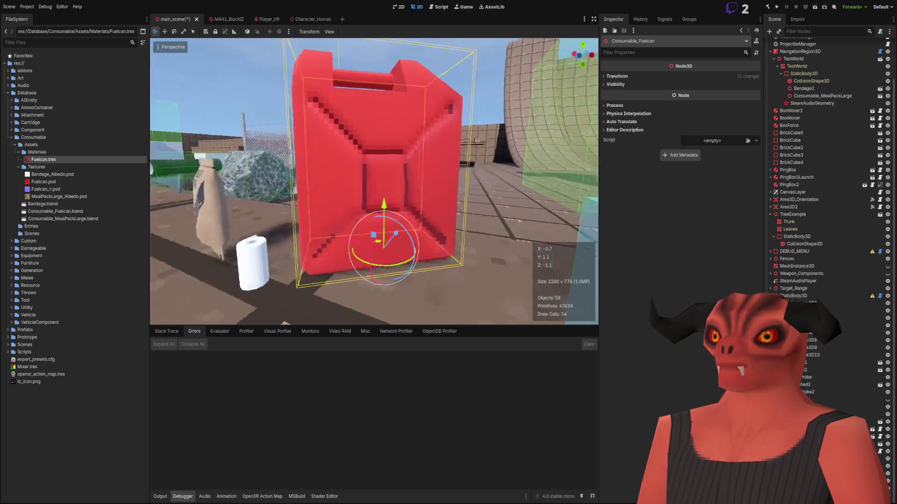
pyautogui.hotkey('alt', 'Tab')
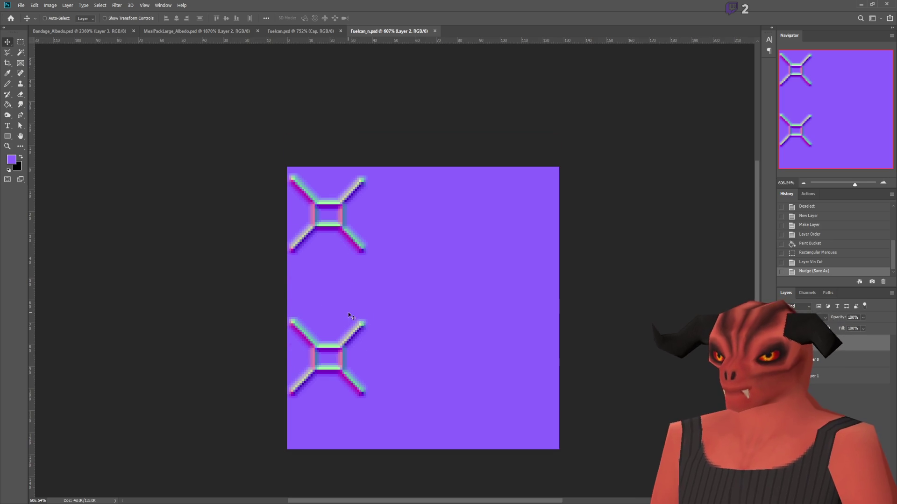
# Step: Marquee the lower X strap and try turning and flipping it, undoing the trial flip
pyautogui.scroll(2, 350, 316)
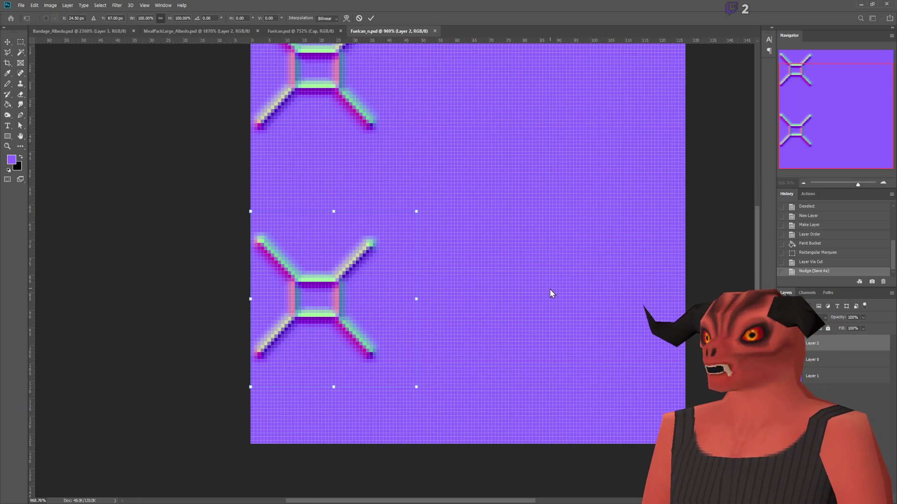
pyautogui.moveTo(471, 403)
pyautogui.mouseDown()
pyautogui.moveTo(230, 434)
pyautogui.moveTo(228, 208)
pyautogui.mouseUp()
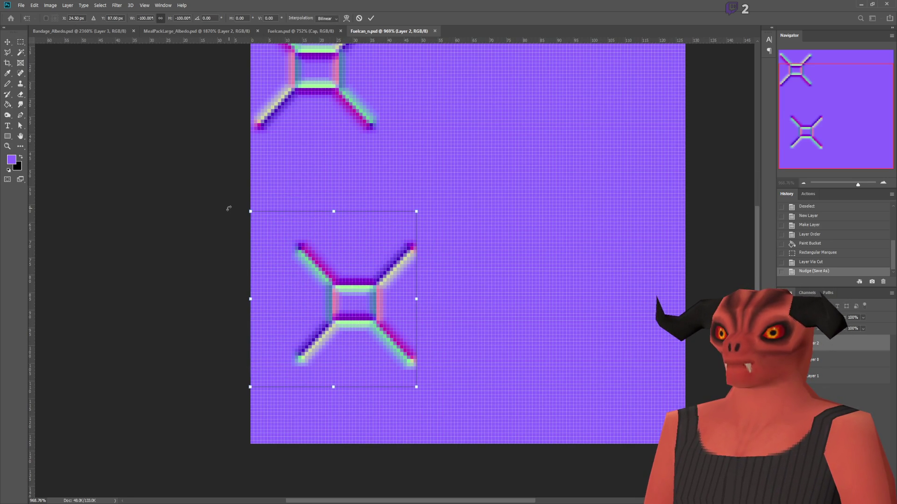
pyautogui.press('Return')
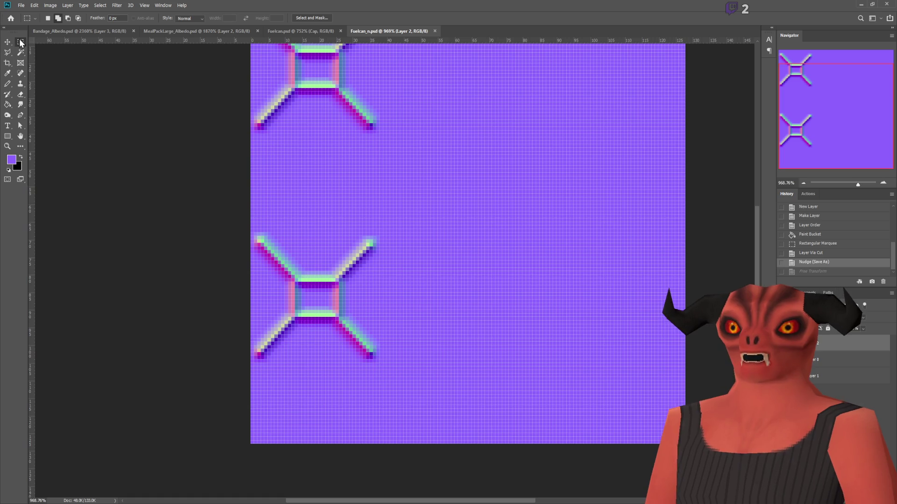
pyautogui.scroll(5, 208, 276)
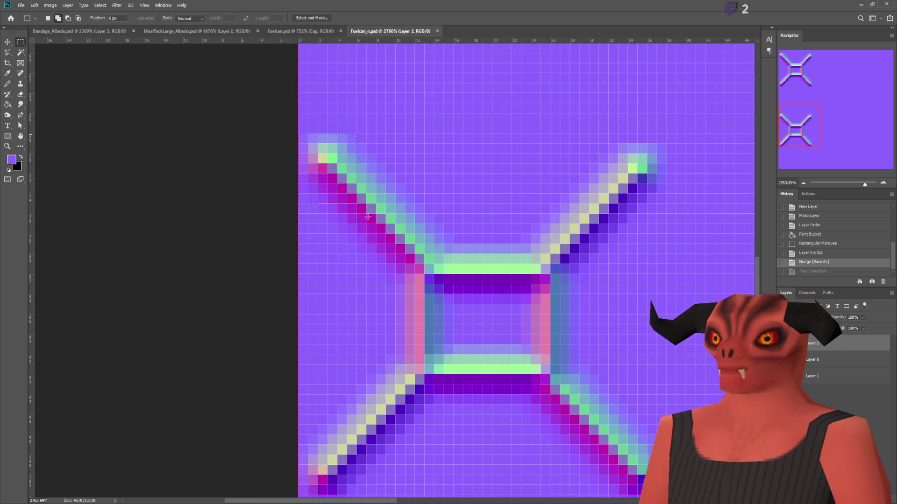
pyautogui.scroll(-5, 678, 366)
pyautogui.moveTo(665, 294); pyautogui.dragTo(665, 294)
pyautogui.scroll(-3, 700, 154)
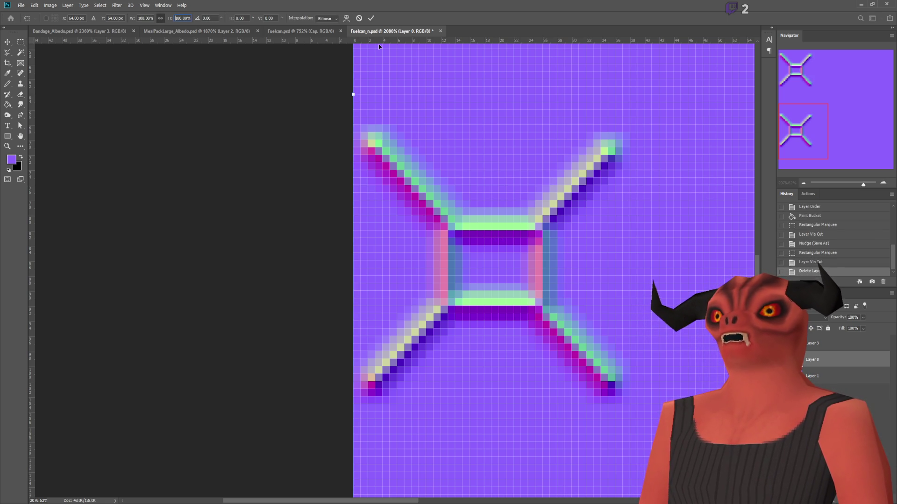
pyautogui.write('-100')
pyautogui.press('Return')
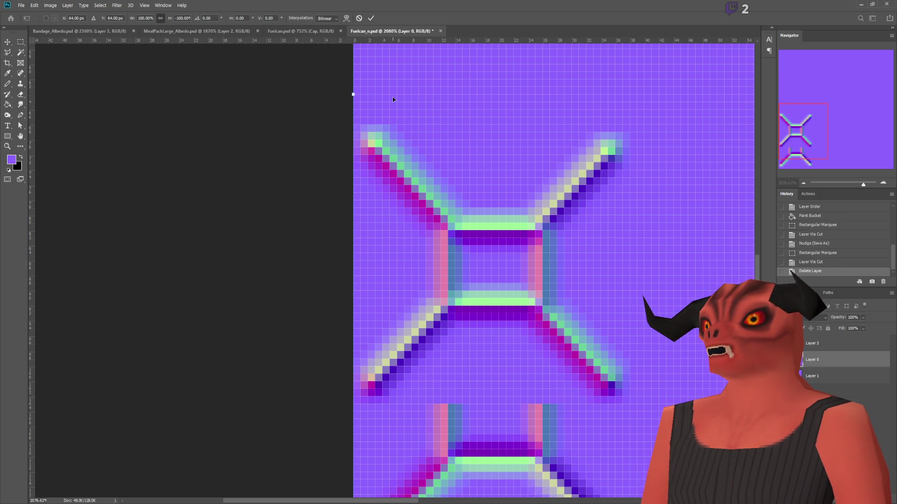
pyautogui.hotkey('ctrl', 'z')
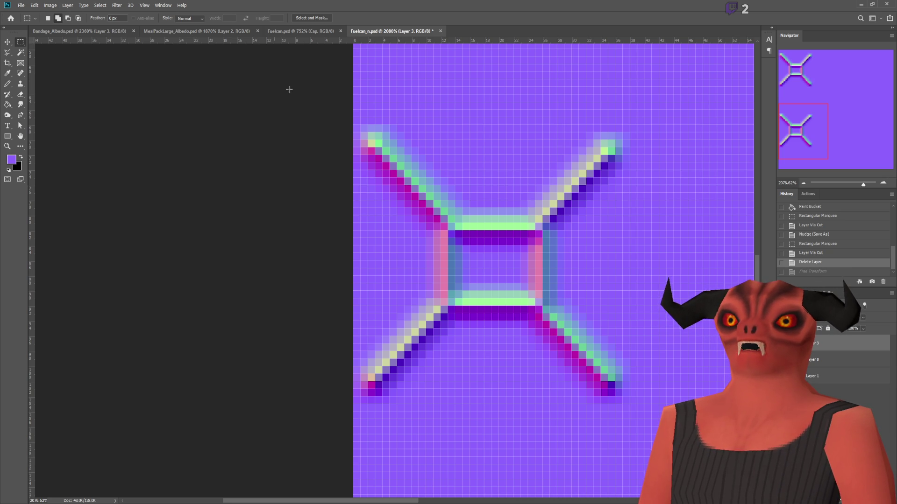
# Step: Flip the lower X strap vertically with Free Transform at H -100% and apply it
pyautogui.hotkey('ctrl', 't')
pyautogui.hotkey('ctrl', 'r')
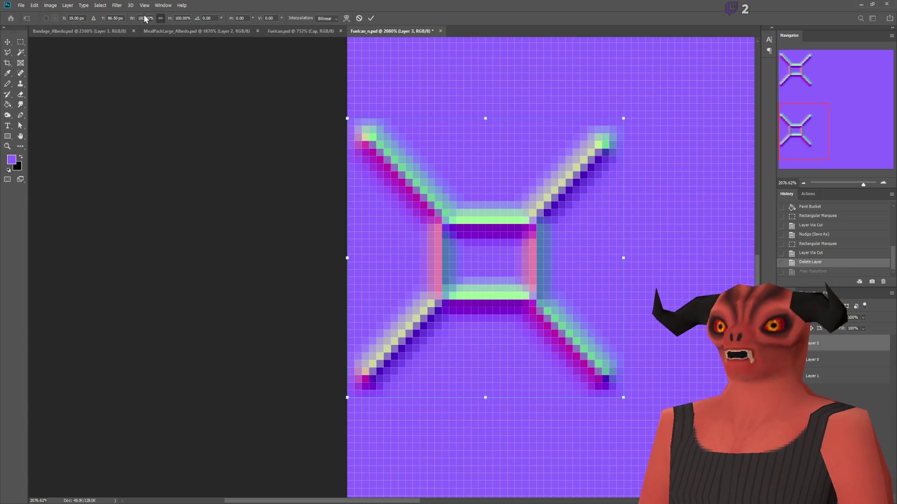
pyautogui.write('-100')
pyautogui.press('Return')
pyautogui.press('Return')
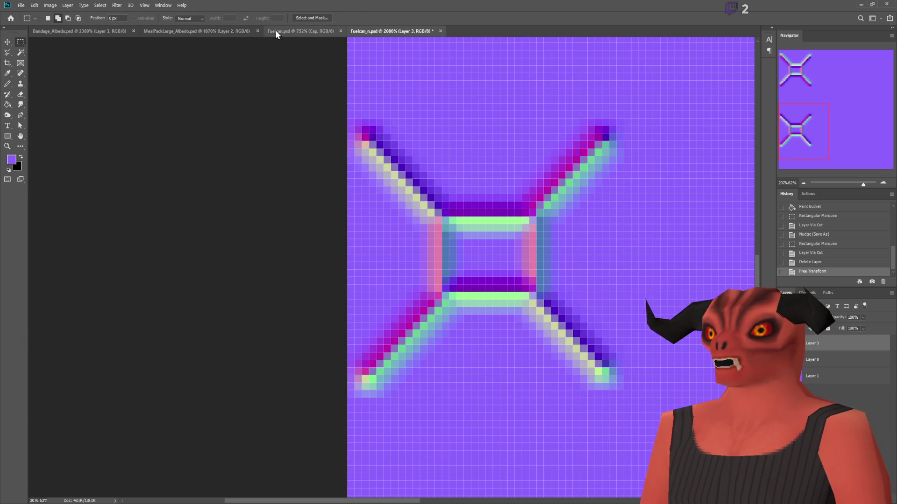
pyautogui.scroll(-3, 463, 140)
pyautogui.scroll(3, 616, 169)
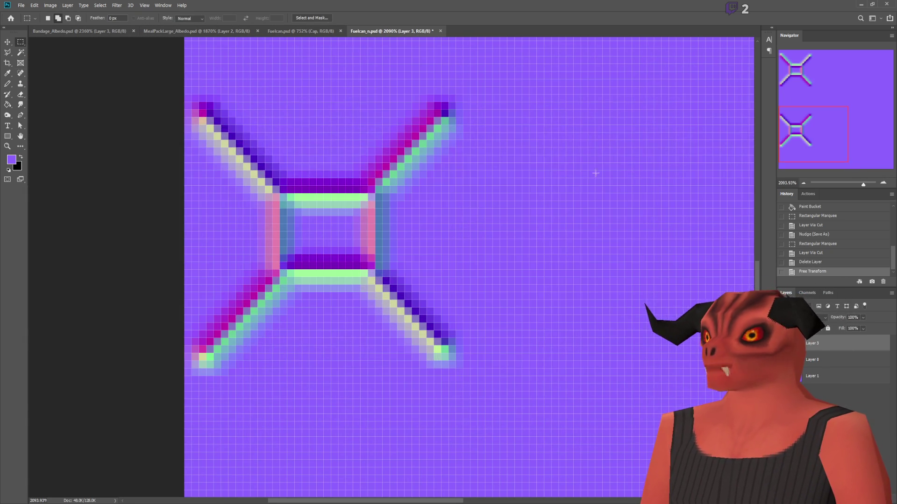
pyautogui.hotkey('alt', 'Tab')
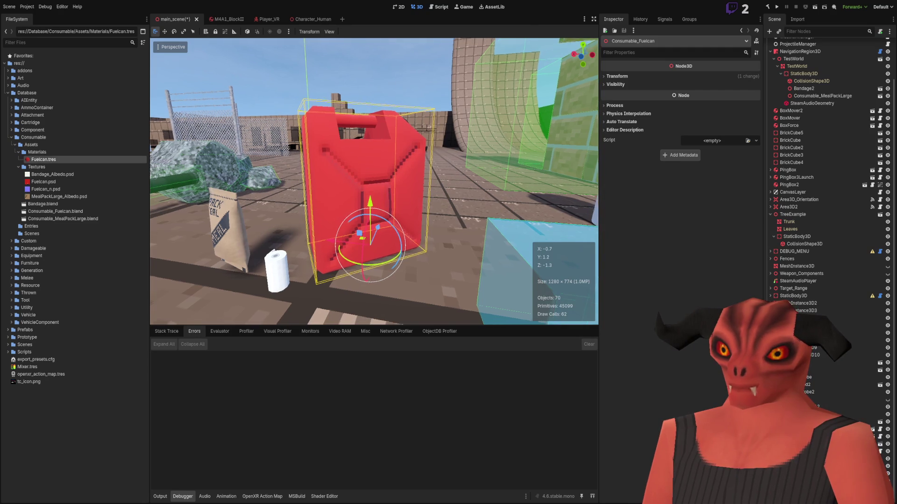
pyautogui.scroll(5, 374, 183)
pyautogui.moveTo(373, 183)
pyautogui.mouseDown()
pyautogui.moveTo(290, 178)
pyautogui.moveTo(281, 233)
pyautogui.moveTo(346, 257)
pyautogui.moveTo(393, 184)
pyautogui.moveTo(447, 253)
pyautogui.moveTo(307, 248)
pyautogui.mouseUp()
pyautogui.moveTo(379, 149)
pyautogui.mouseDown()
pyautogui.moveTo(388, 200)
pyautogui.moveTo(375, 208)
pyautogui.moveTo(480, 312)
pyautogui.mouseUp()
pyautogui.moveTo(410, 234)
pyautogui.mouseDown()
pyautogui.moveTo(433, 233)
pyautogui.moveTo(394, 236)
pyautogui.moveTo(402, 237)
pyautogui.moveTo(394, 206)
pyautogui.moveTo(401, 195)
pyautogui.moveTo(382, 217)
pyautogui.mouseUp()
pyautogui.press('x')
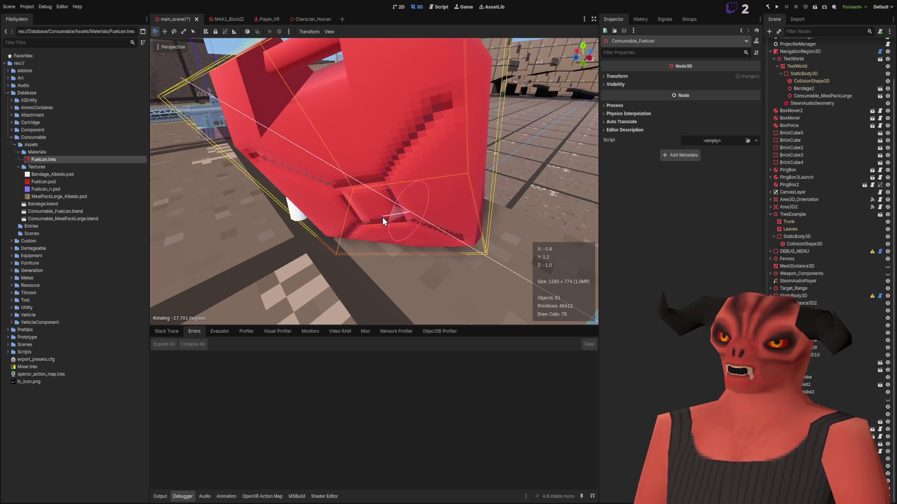
pyautogui.rightClick(386, 208)
pyautogui.scroll(-3, 374, 182)
pyautogui.click(390, 122)
pyautogui.moveTo(390, 122)
pyautogui.mouseDown()
pyautogui.moveTo(390, 140)
pyautogui.moveTo(364, 159)
pyautogui.moveTo(369, 178)
pyautogui.moveTo(341, 122)
pyautogui.moveTo(374, 149)
pyautogui.moveTo(462, 160)
pyautogui.mouseUp()
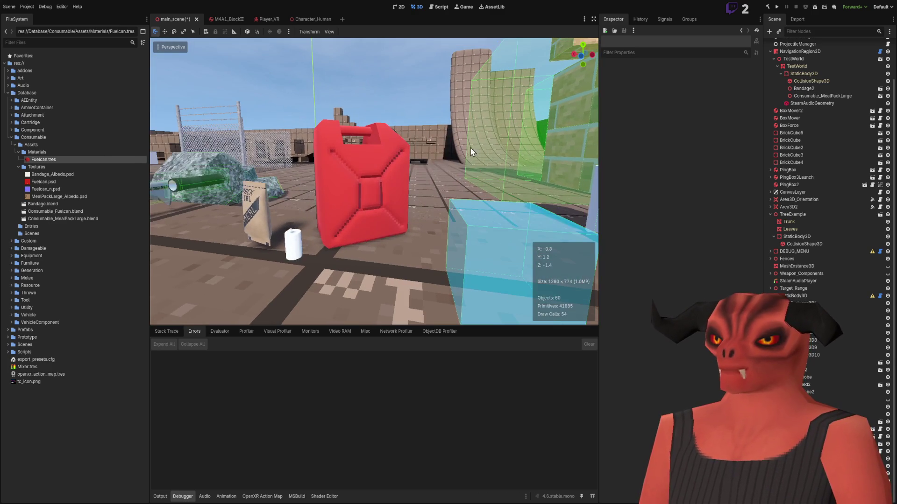
pyautogui.moveTo(321, 194)
pyautogui.mouseDown()
pyautogui.moveTo(303, 192)
pyautogui.moveTo(364, 187)
pyautogui.moveTo(336, 189)
pyautogui.moveTo(341, 141)
pyautogui.mouseUp()
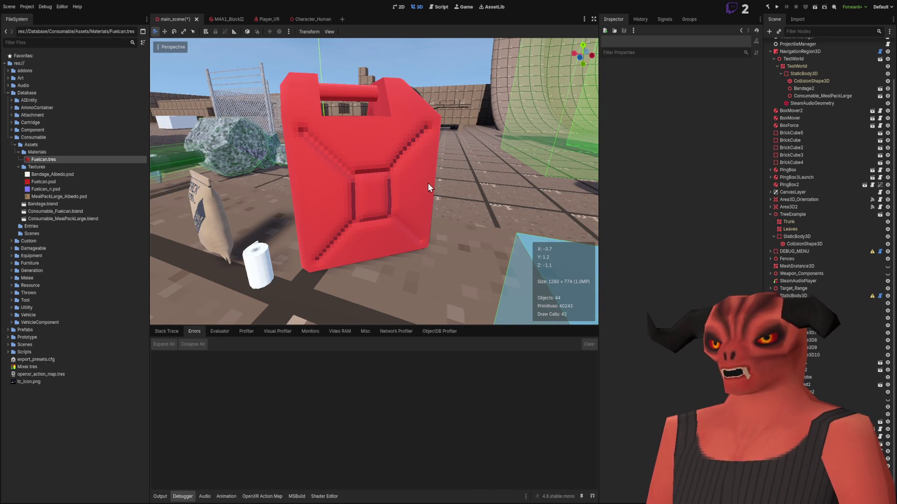
pyautogui.moveTo(340, 141)
pyautogui.mouseDown()
pyautogui.moveTo(327, 144)
pyautogui.moveTo(336, 142)
pyautogui.moveTo(338, 159)
pyautogui.moveTo(341, 141)
pyautogui.moveTo(323, 140)
pyautogui.moveTo(325, 161)
pyautogui.moveTo(345, 140)
pyautogui.moveTo(326, 155)
pyautogui.moveTo(327, 136)
pyautogui.moveTo(538, 149)
pyautogui.mouseUp()
pyautogui.moveTo(404, 140)
pyautogui.mouseDown()
pyautogui.moveTo(387, 159)
pyautogui.moveTo(374, 149)
pyautogui.moveTo(398, 174)
pyautogui.mouseUp()
pyautogui.moveTo(356, 240)
pyautogui.mouseDown()
pyautogui.moveTo(574, 212)
pyautogui.moveTo(561, 210)
pyautogui.mouseUp()
# Step: Discard the fuel can file's changes and open the recent .blend with the yellow-capped red can
pyautogui.press('s')
pyautogui.moveTo(386, 273)
pyautogui.mouseDown()
pyautogui.moveTo(388, 266)
pyautogui.moveTo(390, 280)
pyautogui.moveTo(386, 274)
pyautogui.mouseUp()
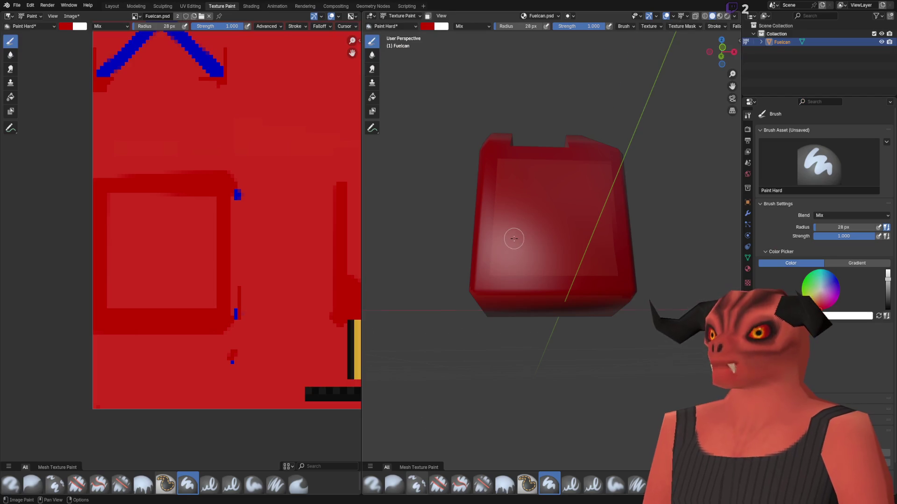
pyautogui.click(112, 6)
pyautogui.click(17, 5)
pyautogui.click(47, 5)
pyautogui.click(17, 5)
pyautogui.moveTo(51, 31)
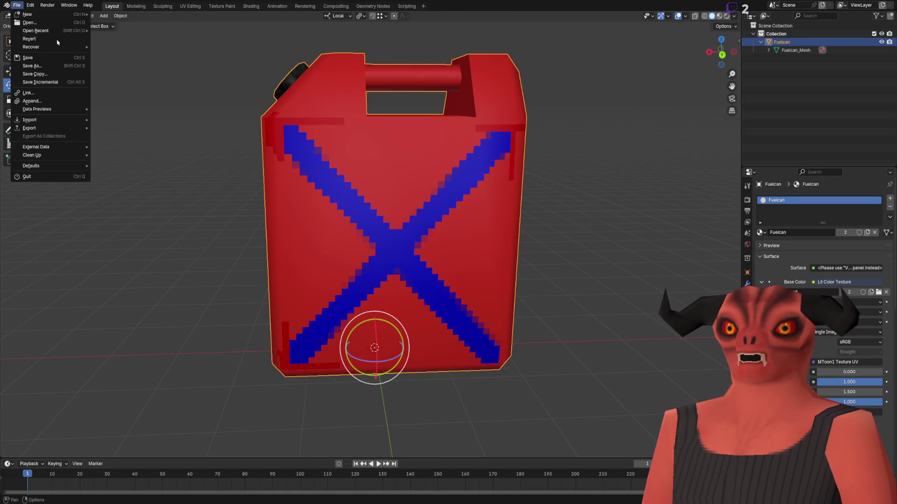
pyautogui.click(105, 32)
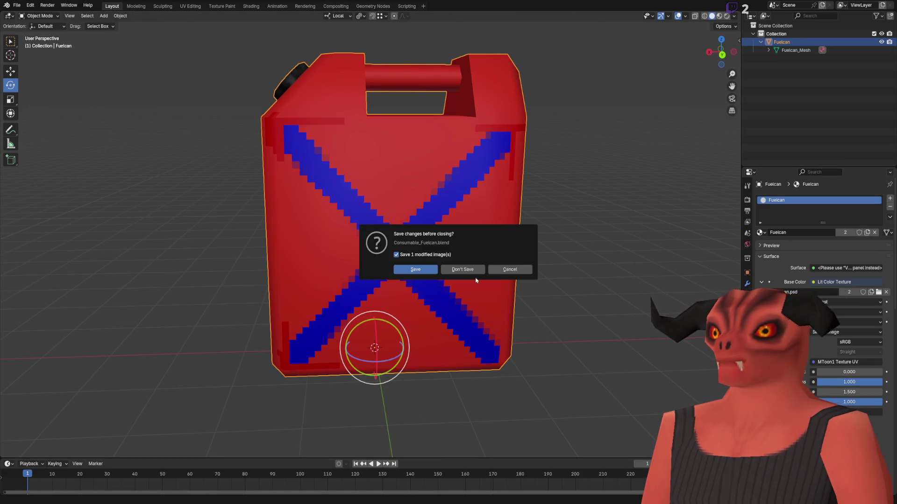
pyautogui.click(469, 270)
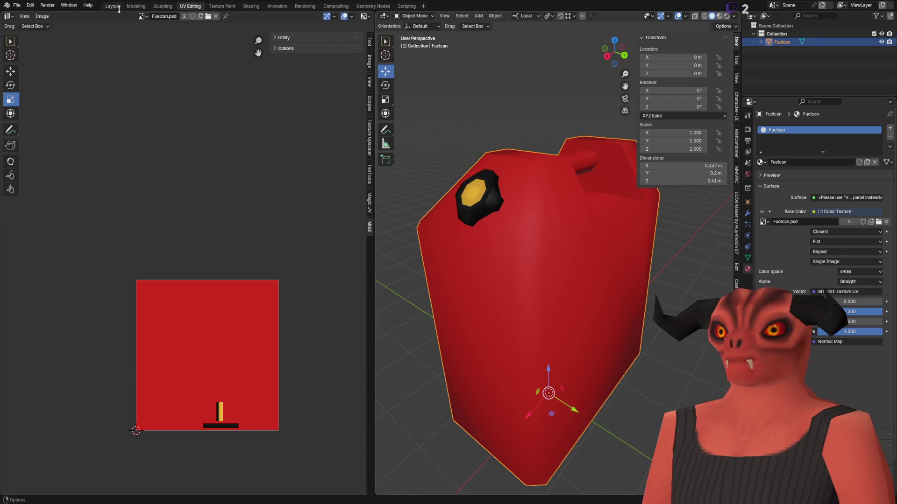
pyautogui.click(116, 7)
pyautogui.scroll(-5, 410, 223)
pyautogui.moveTo(411, 222)
pyautogui.mouseDown()
pyautogui.moveTo(530, 158)
pyautogui.moveTo(458, 178)
pyautogui.moveTo(383, 161)
pyautogui.mouseUp()
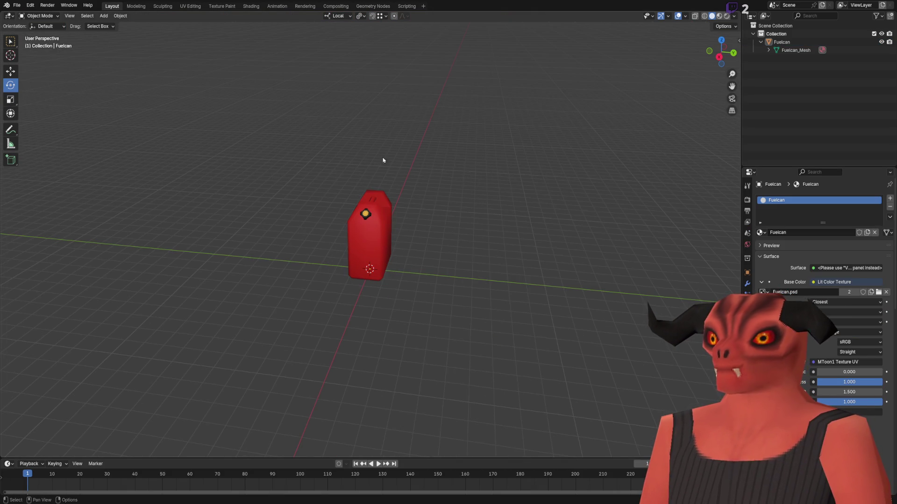
# Step: Add a cone and rotate it 180 degrees so it sits upside down
pyautogui.click(107, 21)
pyautogui.moveTo(117, 28)
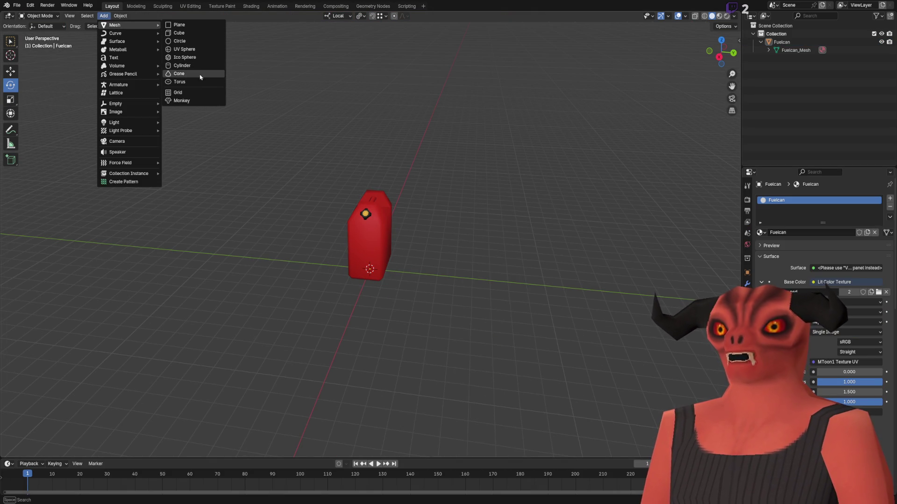
pyautogui.click(200, 74)
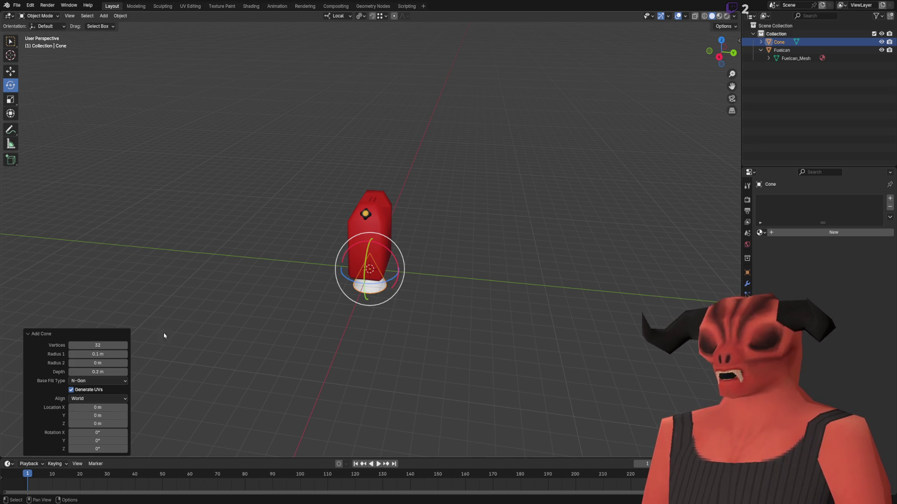
pyautogui.moveTo(346, 245)
pyautogui.mouseDown()
pyautogui.moveTo(254, 236)
pyautogui.moveTo(194, 328)
pyautogui.mouseUp()
pyautogui.scroll(-2, 254, 236)
pyautogui.moveTo(352, 253); pyautogui.dragTo(407, 346)
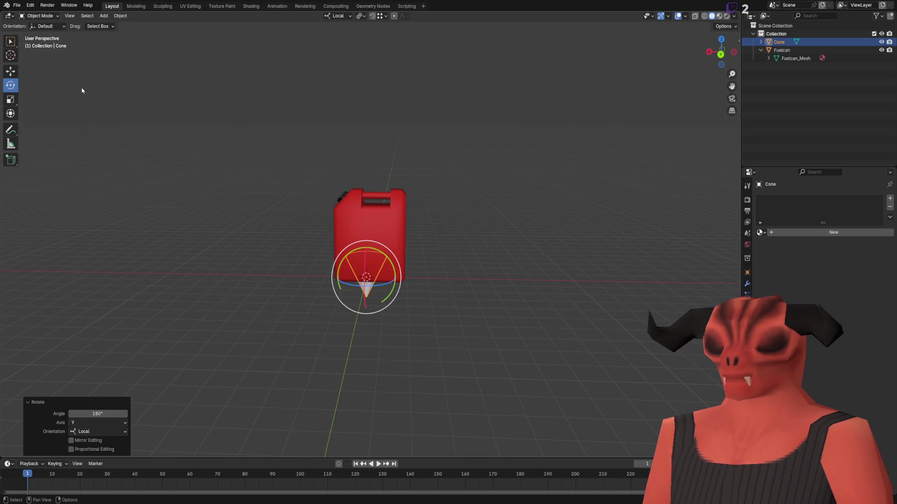
# Step: Scale the cone to about 34.6 and lower it so its rim meets the fuel can's base
pyautogui.hotkey('shift', 'space')
pyautogui.press('s')
pyautogui.press('s')
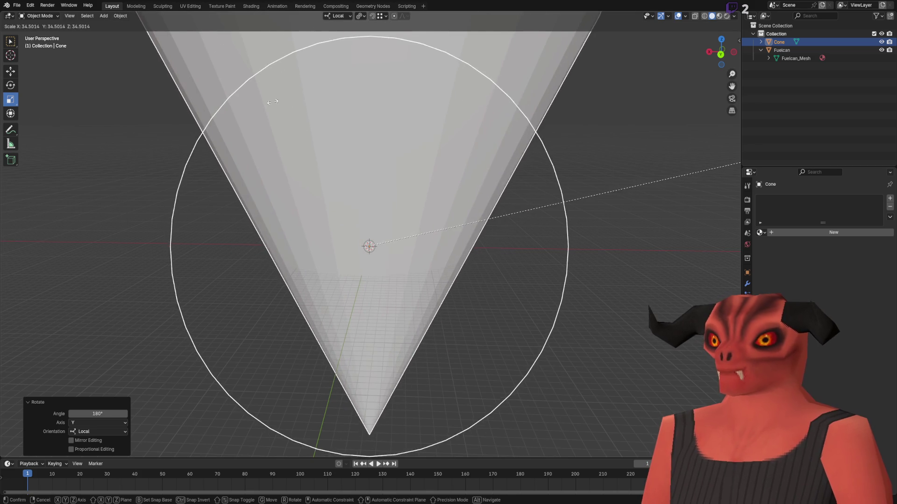
pyautogui.press('Return')
pyautogui.hotkey('shift', 'space')
pyautogui.press('g')
pyautogui.scroll(-5, 342, 195)
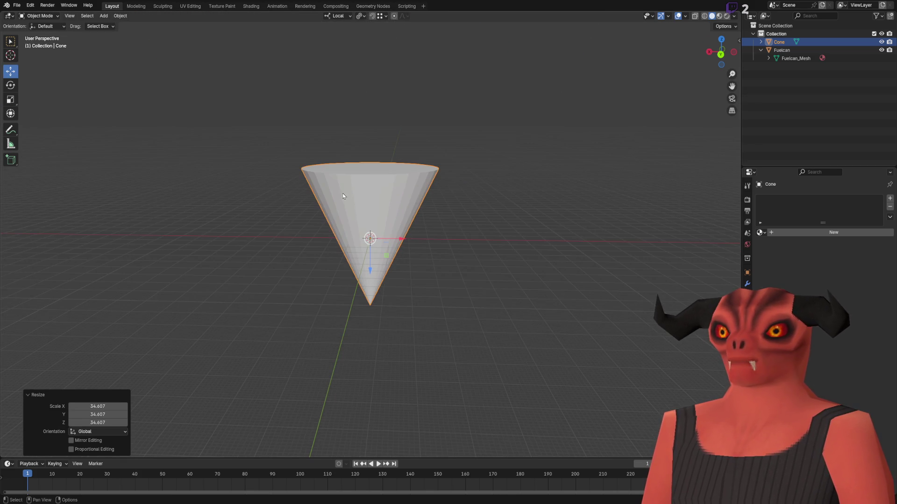
pyautogui.moveTo(374, 256); pyautogui.dragTo(374, 321)
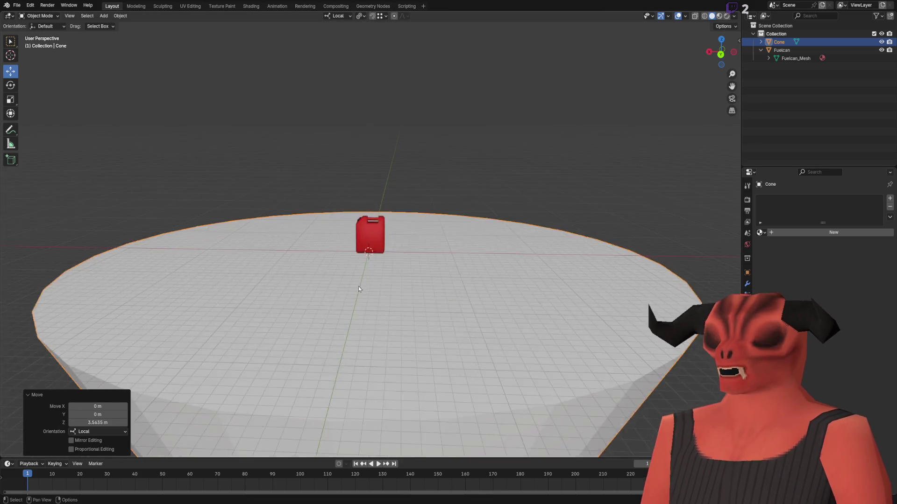
pyautogui.scroll(-5, 349, 251)
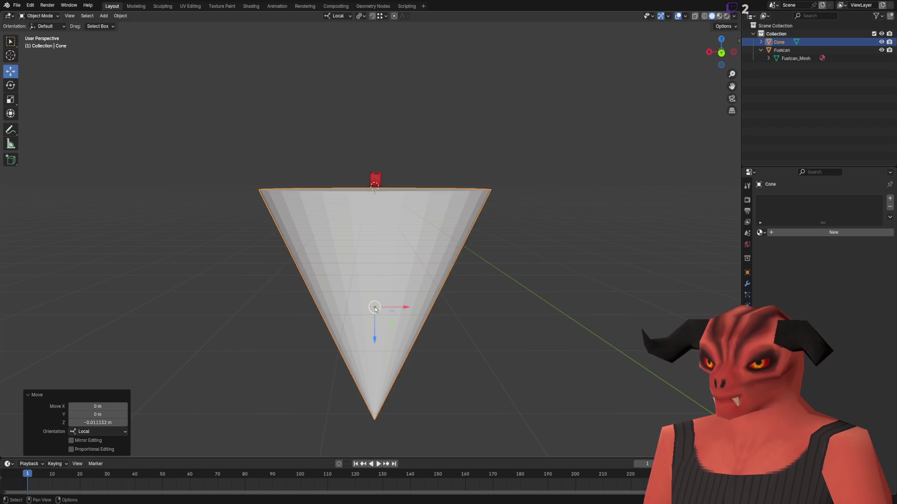
# Step: Flip the cone's normals inward in Edit Mode, then reselect the fuel can
pyautogui.press('Tab')
pyautogui.scroll(4, 371, 185)
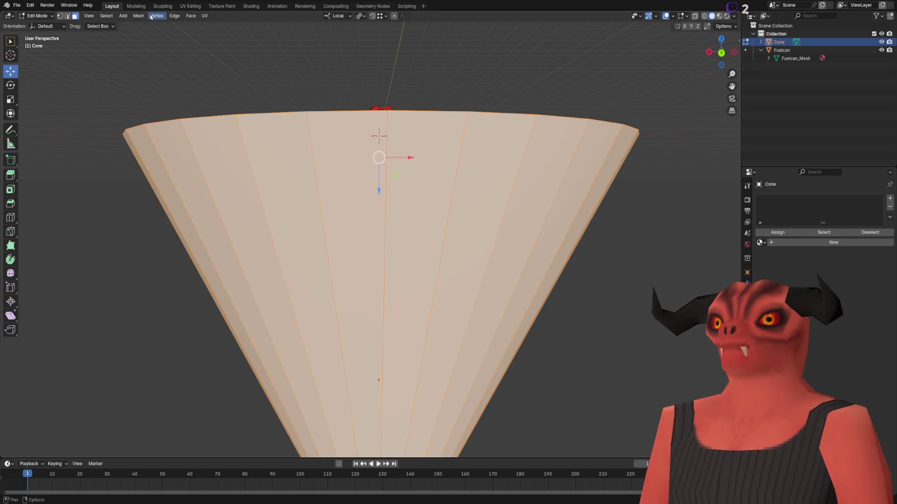
pyautogui.click(139, 16)
pyautogui.moveTo(185, 156)
pyautogui.click(234, 157)
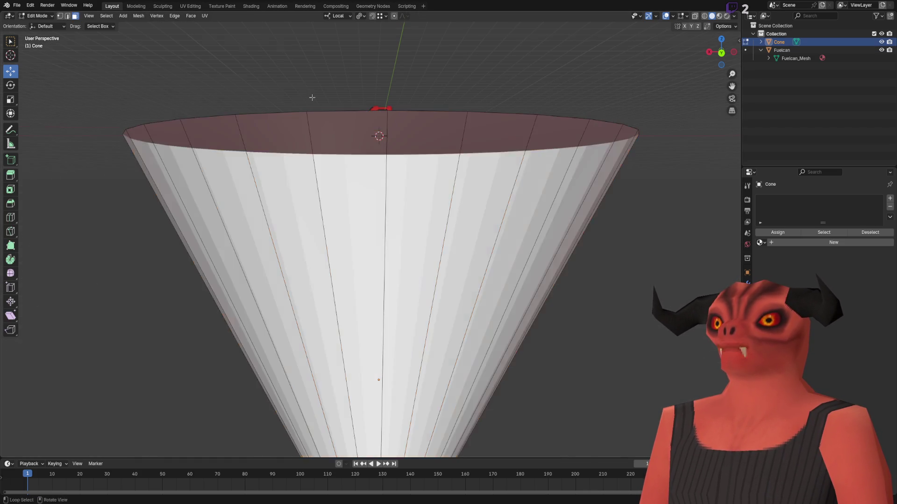
pyautogui.press('Tab')
pyautogui.scroll(5, 383, 169)
pyautogui.click(386, 65)
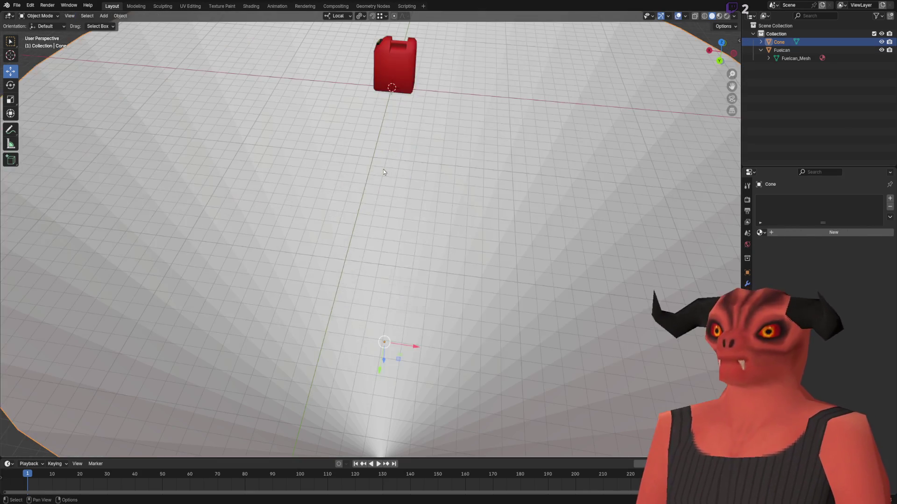
pyautogui.scroll(-5, 386, 140)
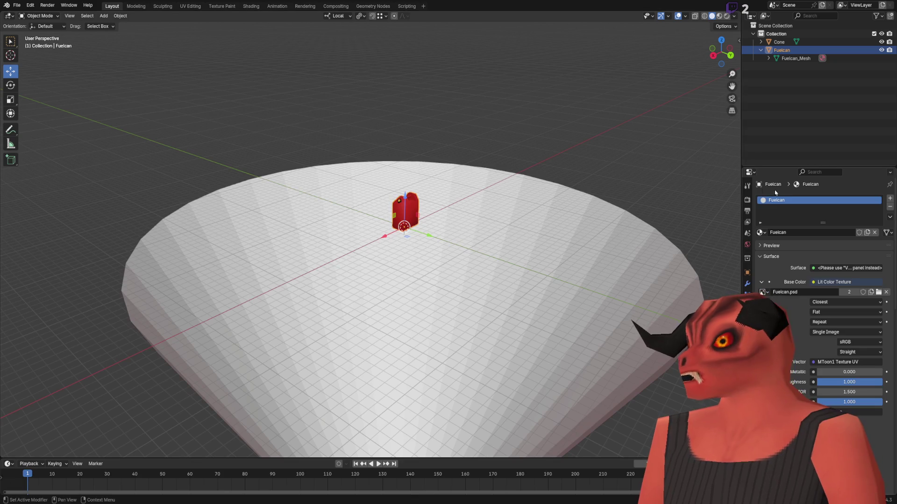
# Step: Open Render Properties for Ambient Occlusion baking and inspect the framed fuel can
pyautogui.click(747, 200)
pyautogui.press('KP_Decimal')
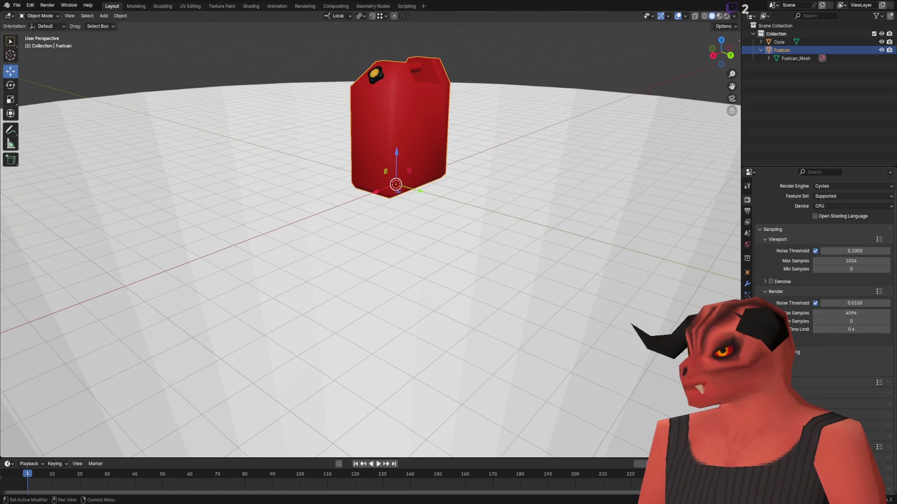
pyautogui.scroll(-2, 574, 353)
pyautogui.scroll(-6, 835, 363)
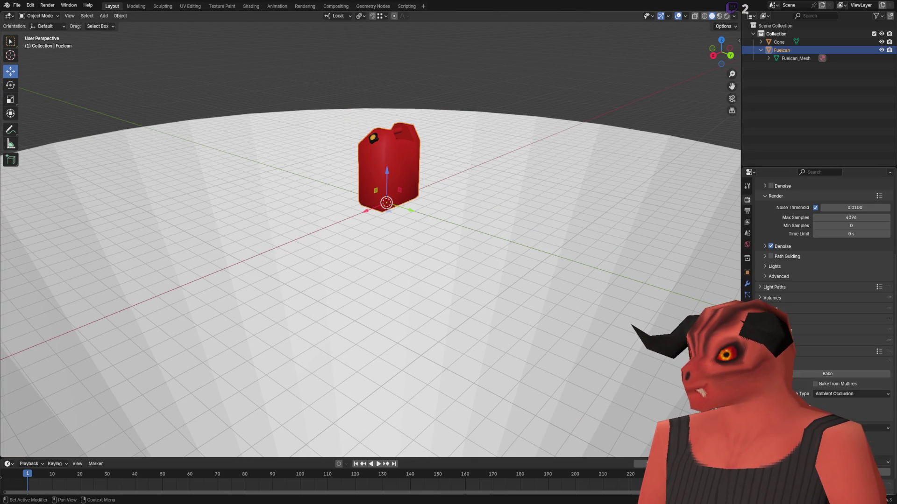
pyautogui.moveTo(240, 58)
pyautogui.mouseDown()
pyautogui.moveTo(393, 300)
pyautogui.moveTo(414, 271)
pyautogui.moveTo(436, 147)
pyautogui.mouseUp()
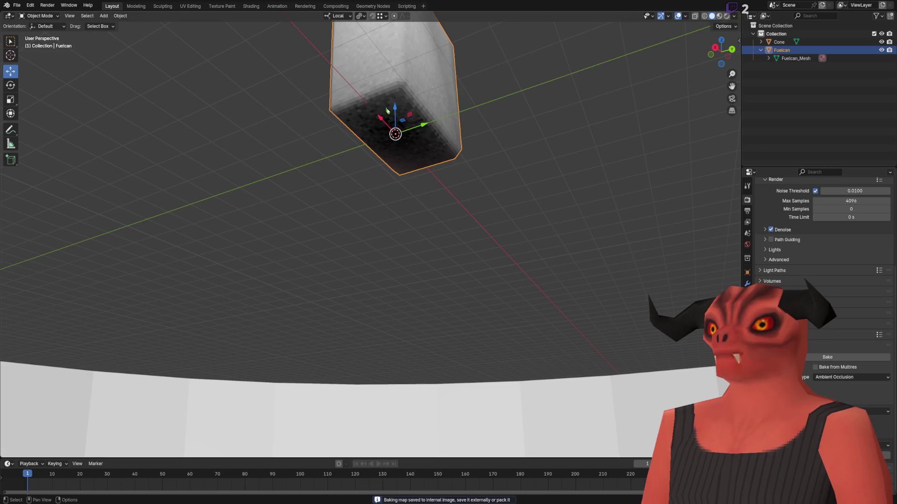
pyautogui.moveTo(378, 139)
pyautogui.mouseDown()
pyautogui.moveTo(474, 316)
pyautogui.moveTo(547, 409)
pyautogui.mouseUp()
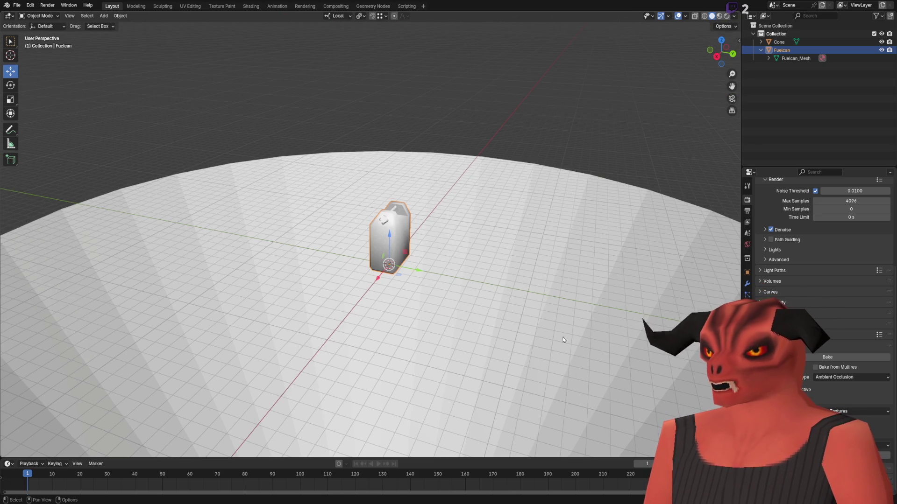
pyautogui.moveTo(548, 295); pyautogui.dragTo(467, 275)
pyautogui.scroll(8, 400, 255)
pyautogui.moveTo(400, 254)
pyautogui.mouseDown()
pyautogui.moveTo(380, 290)
pyautogui.moveTo(221, 284)
pyautogui.mouseUp()
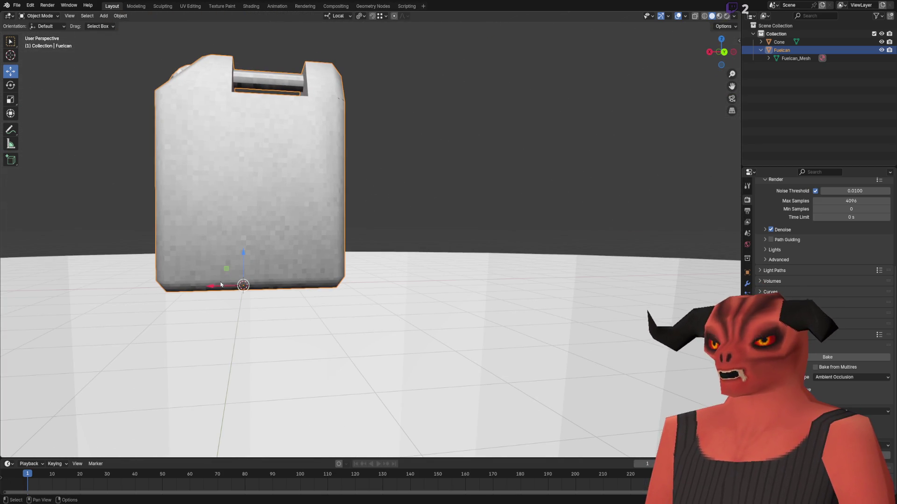
pyautogui.moveTo(255, 82)
pyautogui.mouseDown()
pyautogui.moveTo(260, 220)
pyautogui.moveTo(256, 172)
pyautogui.moveTo(316, 284)
pyautogui.moveTo(330, 220)
pyautogui.moveTo(355, 248)
pyautogui.moveTo(350, 273)
pyautogui.moveTo(484, 259)
pyautogui.moveTo(383, 238)
pyautogui.moveTo(311, 242)
pyautogui.moveTo(290, 260)
pyautogui.mouseUp()
# Step: Delete the temporary cone floor
pyautogui.scroll(-3, 330, 222)
pyautogui.scroll(-3, 297, 275)
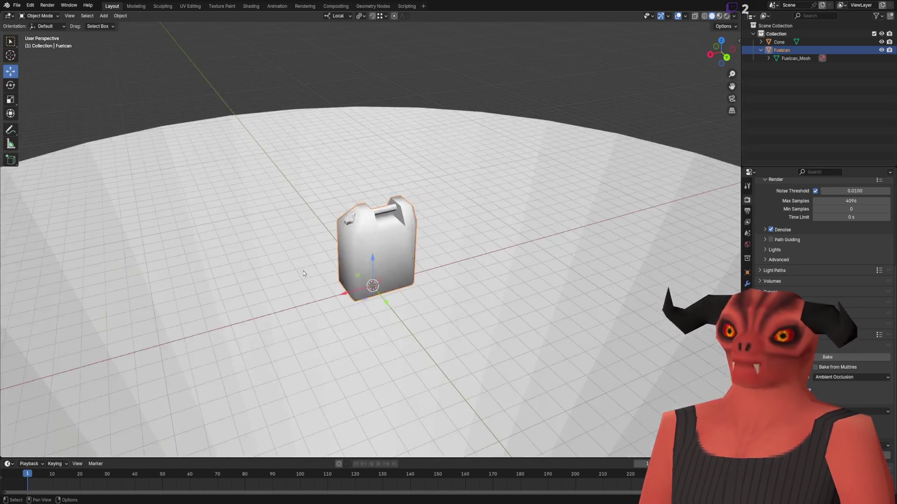
pyautogui.scroll(-5, 297, 275)
pyautogui.scroll(5, 466, 297)
pyautogui.press('Delete')
pyautogui.moveTo(455, 290)
pyautogui.mouseDown()
pyautogui.moveTo(444, 287)
pyautogui.moveTo(472, 211)
pyautogui.moveTo(523, 149)
pyautogui.moveTo(408, 248)
pyautogui.moveTo(372, 312)
pyautogui.moveTo(460, 261)
pyautogui.moveTo(428, 93)
pyautogui.moveTo(438, 168)
pyautogui.mouseUp()
pyautogui.scroll(5, 459, 261)
# Step: Orbit closely around the baked fuel can, checking its front, underside and cap
pyautogui.moveTo(489, 237)
pyautogui.mouseDown()
pyautogui.moveTo(463, 216)
pyautogui.moveTo(476, 294)
pyautogui.mouseUp()
pyautogui.scroll(-3, 478, 246)
pyautogui.moveTo(478, 246); pyautogui.dragTo(537, 266)
pyautogui.scroll(5, 537, 266)
pyautogui.moveTo(500, 302); pyautogui.dragTo(597, 336)
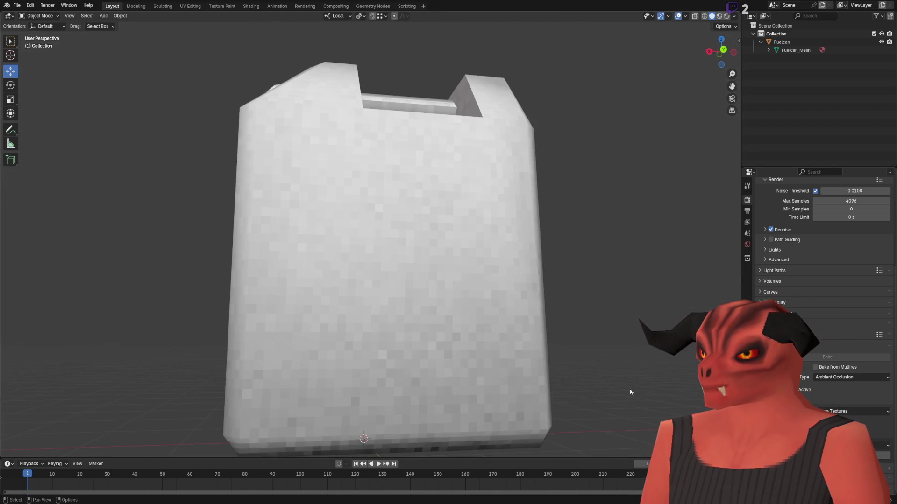
pyautogui.scroll(-4, 521, 316)
pyautogui.scroll(4, 473, 267)
pyautogui.moveTo(521, 316)
pyautogui.mouseDown()
pyautogui.moveTo(473, 267)
pyautogui.moveTo(426, 251)
pyautogui.moveTo(439, 308)
pyautogui.moveTo(469, 354)
pyautogui.moveTo(489, 362)
pyautogui.mouseUp()
pyautogui.scroll(4, 488, 362)
pyautogui.moveTo(416, 196)
pyautogui.mouseDown()
pyautogui.moveTo(389, 322)
pyautogui.moveTo(362, 323)
pyautogui.mouseUp()
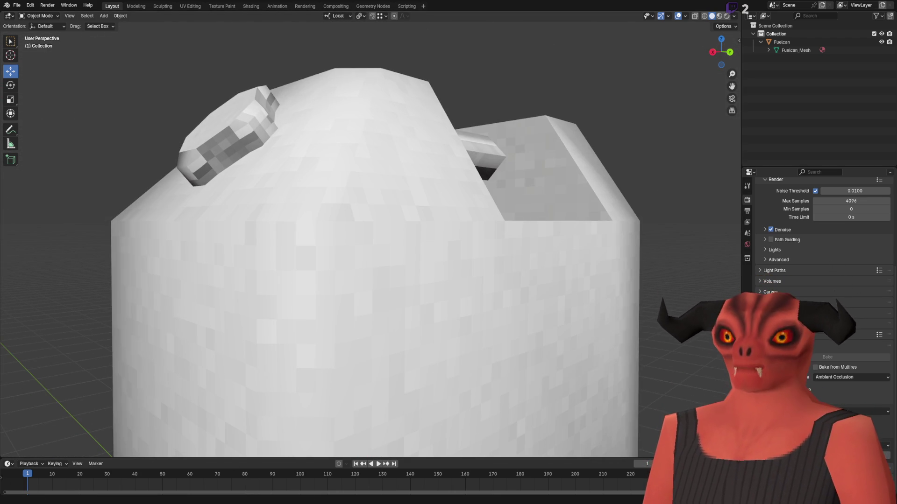
pyautogui.hotkey('alt', 'Tab')
# Step: Fly the Godot camera past the bandage roll and fuel can, then return to Blender
pyautogui.press('w')
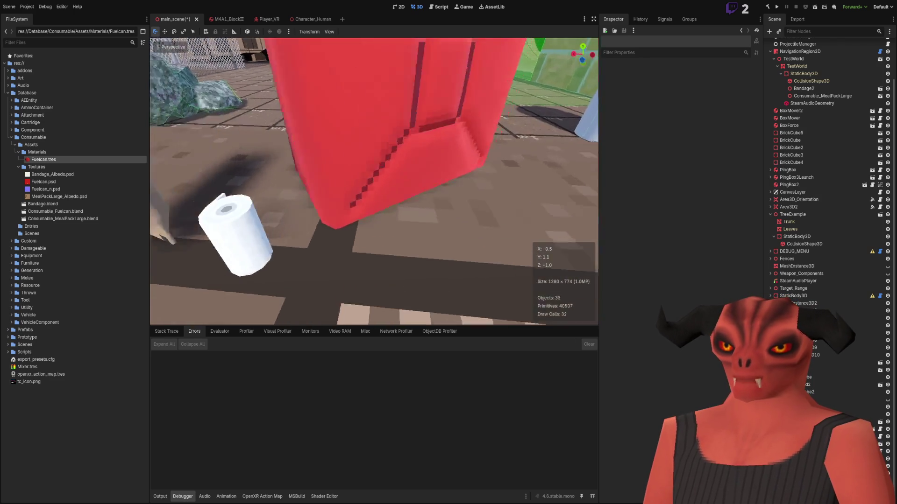
pyautogui.press('s')
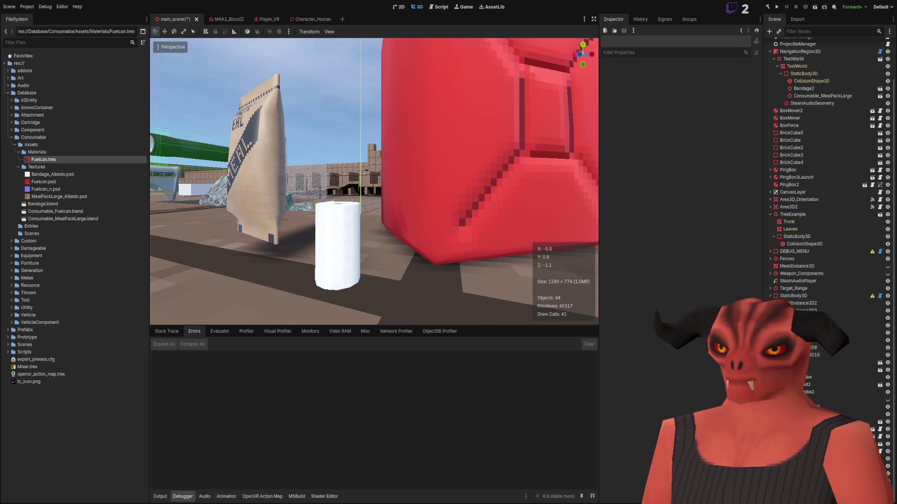
pyautogui.press('s')
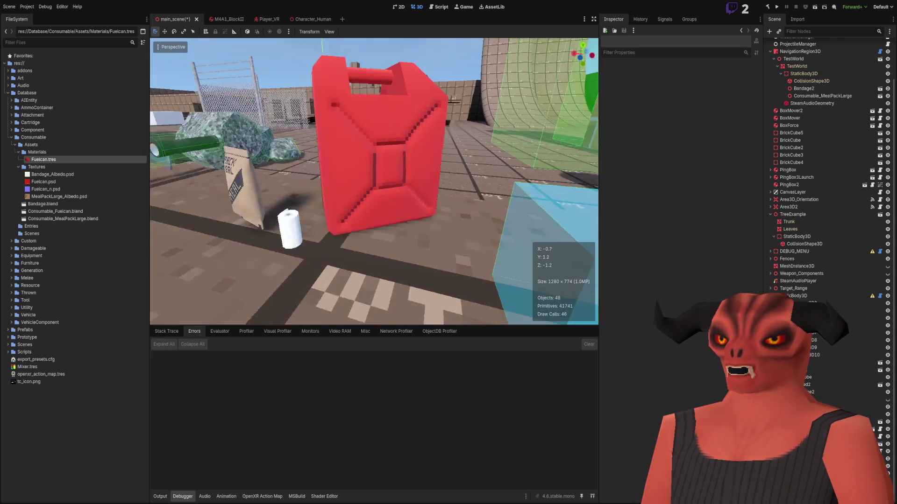
pyautogui.hotkey('alt', 'Tab')
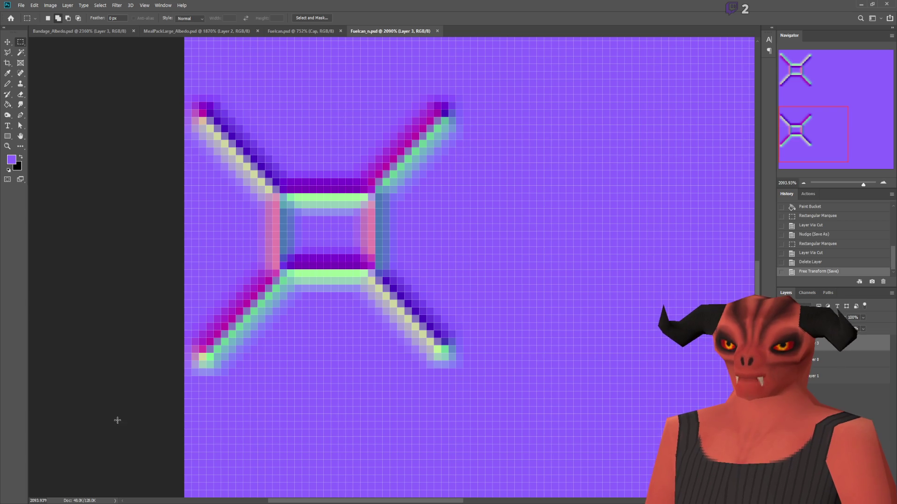
pyautogui.hotkey('alt', 'Tab')
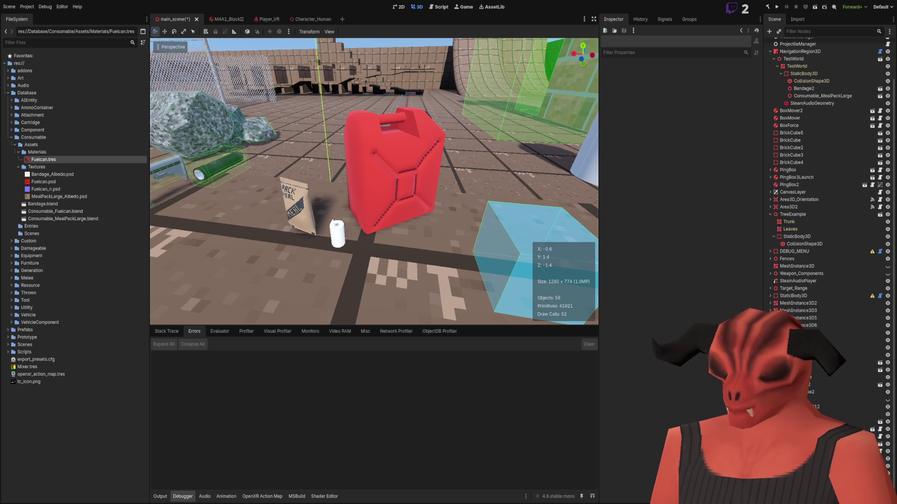
pyautogui.hotkey('alt', 'Tab')
pyautogui.scroll(-5, 365, 200)
# Step: Frame the baked ambient occlusion image in UV Editing and save it with Alt+S
pyautogui.click(190, 6)
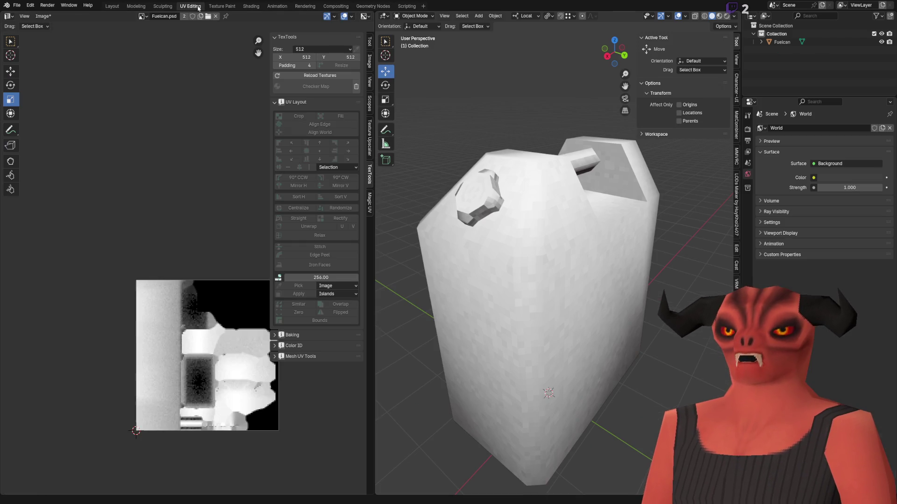
pyautogui.press('Home')
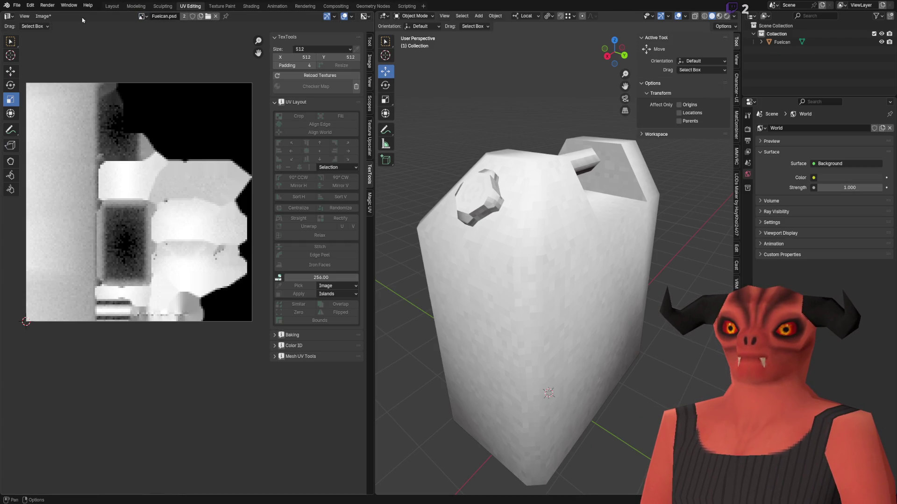
pyautogui.click(43, 16)
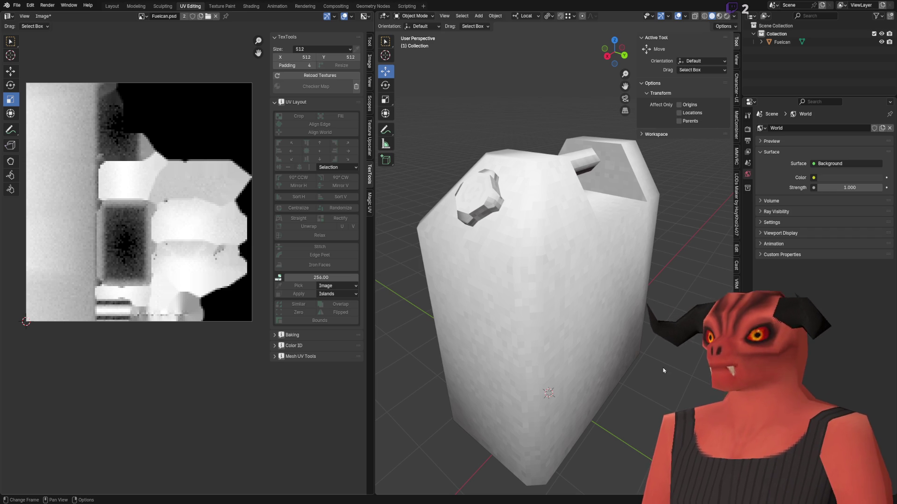
pyautogui.hotkey('alt', 's')
pyautogui.hotkey('alt', 'Tab')
pyautogui.hotkey('alt', 'Tab')
pyautogui.hotkey('alt', 'Tab')
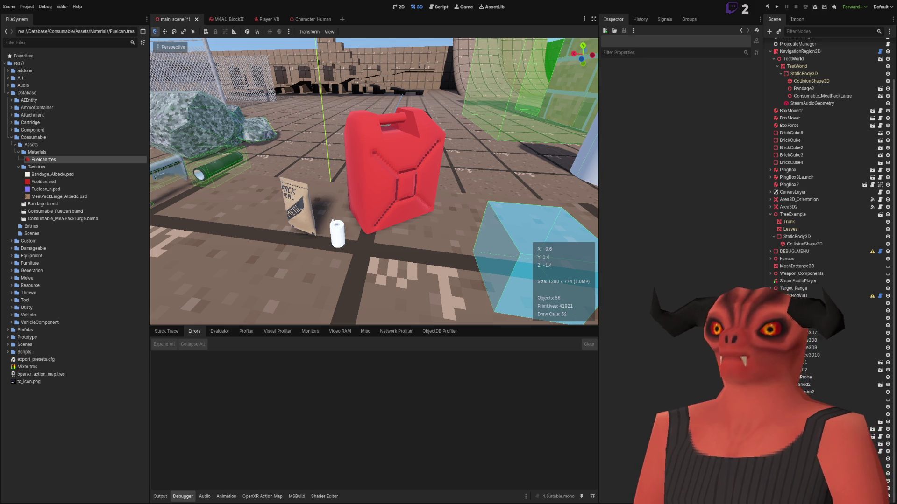
# Step: Copy all of Fuelcan_ORM.png and paste it into Fuelcan.psd as Layer 1
pyautogui.hotkey('alt', 'Tab')
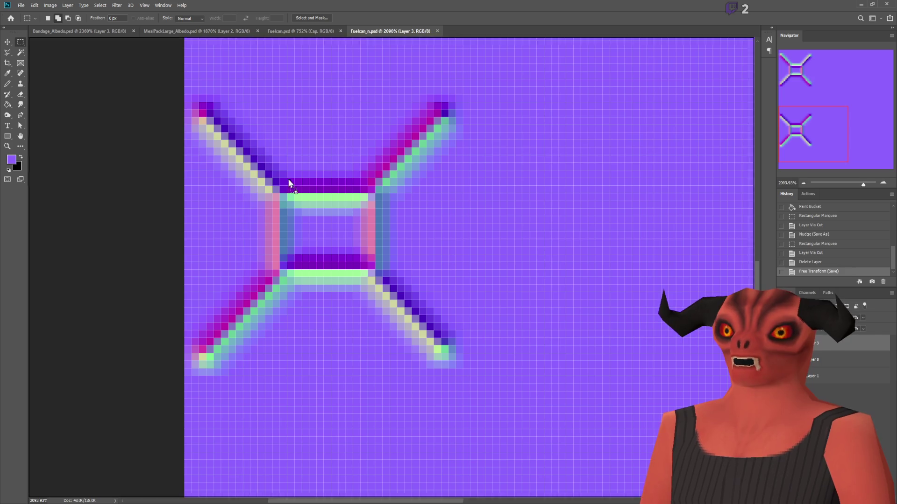
pyautogui.click(474, 31)
pyautogui.hotkey('ctrl', 'a')
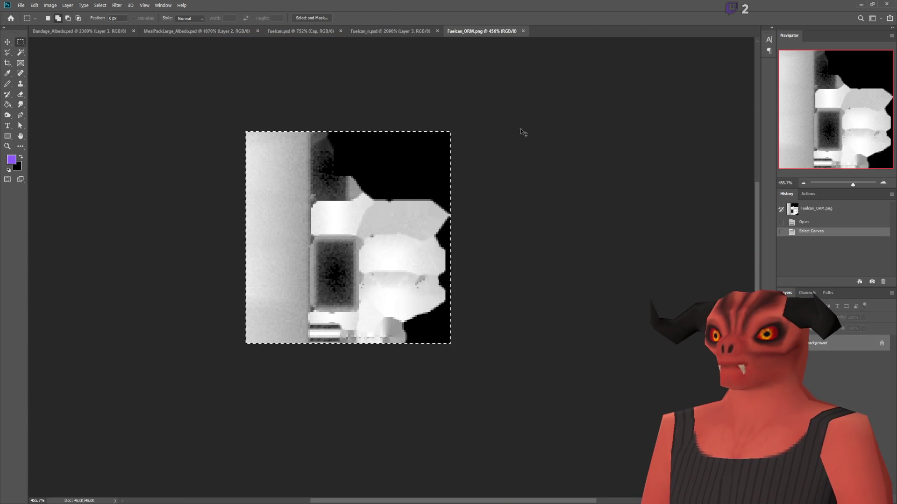
pyautogui.click(410, 30)
pyautogui.click(303, 31)
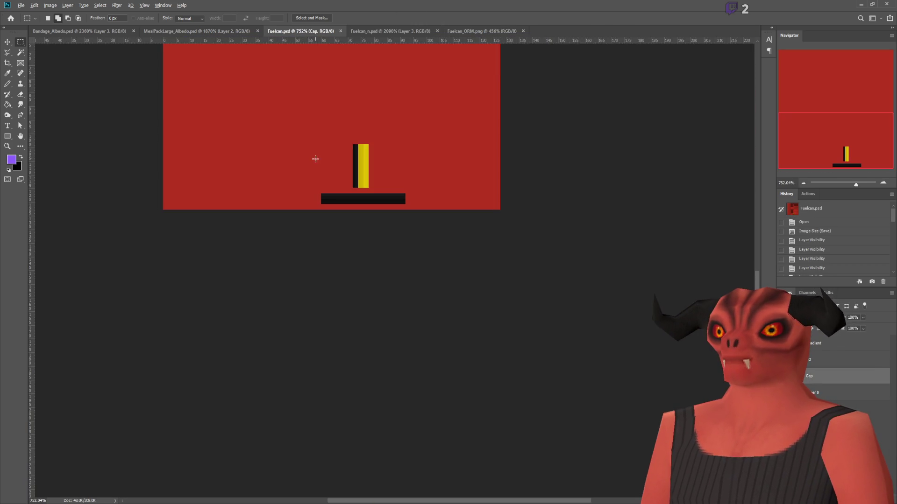
pyautogui.scroll(-5, 315, 159)
pyautogui.scroll(3, 336, 135)
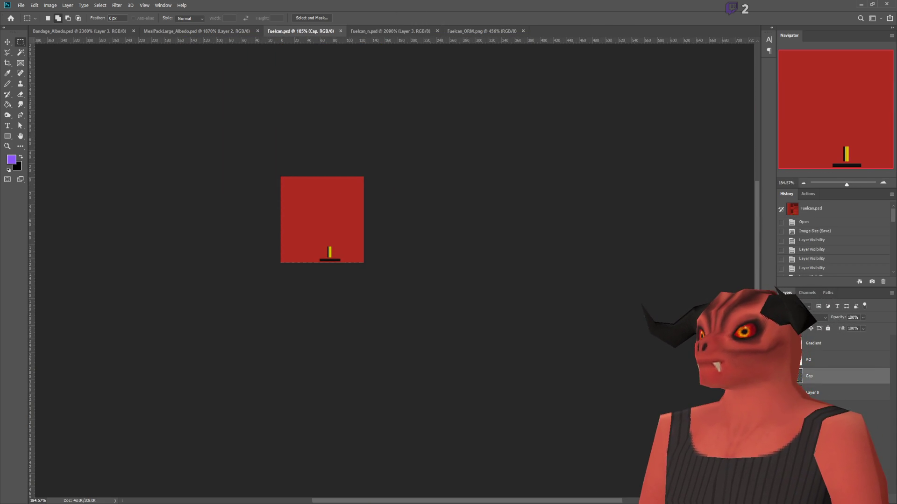
pyautogui.hotkey('ctrl', 'v')
pyautogui.scroll(5, 260, 189)
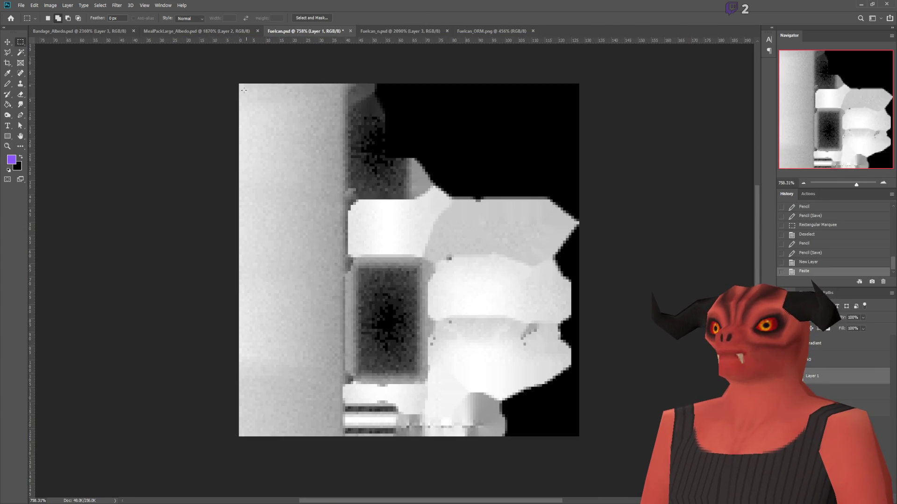
# Step: Brighten the pasted ORM layer with Levels and compare it against the red base
pyautogui.press('i')
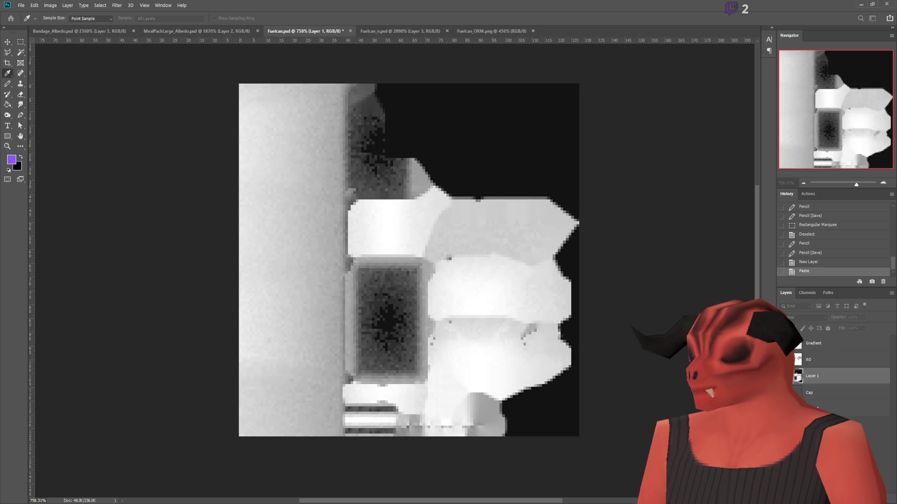
pyautogui.press('Return')
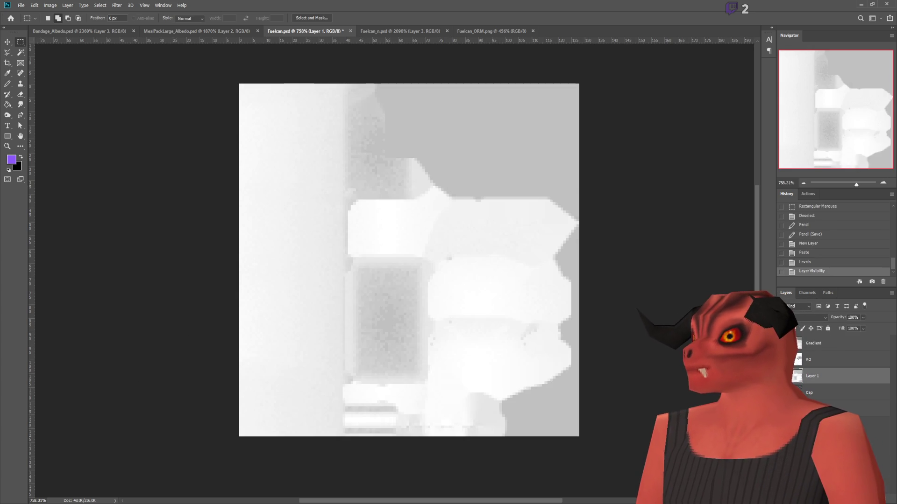
pyautogui.click(782, 376)
pyautogui.click(783, 376)
pyautogui.click(783, 376)
pyautogui.click(783, 375)
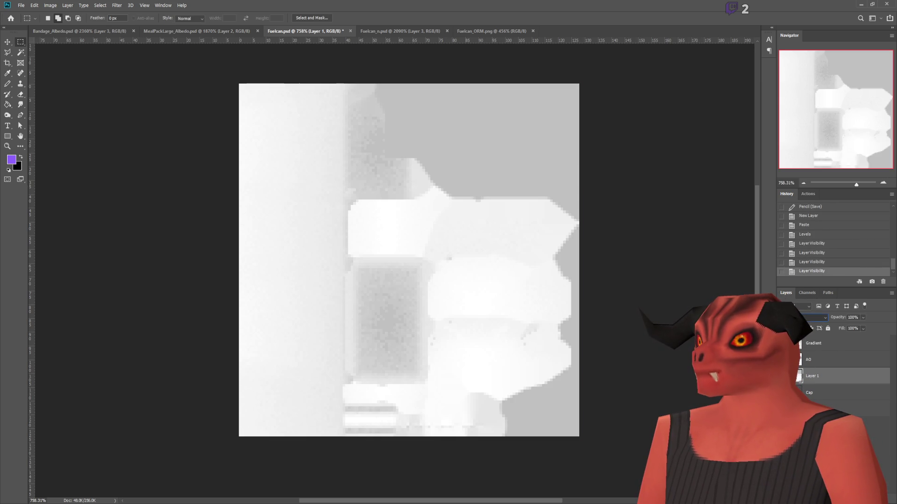
# Step: Change the bright layer's blend mode and compare shading by toggling layer visibility
pyautogui.hotkey('alt', 'shift', 'm')
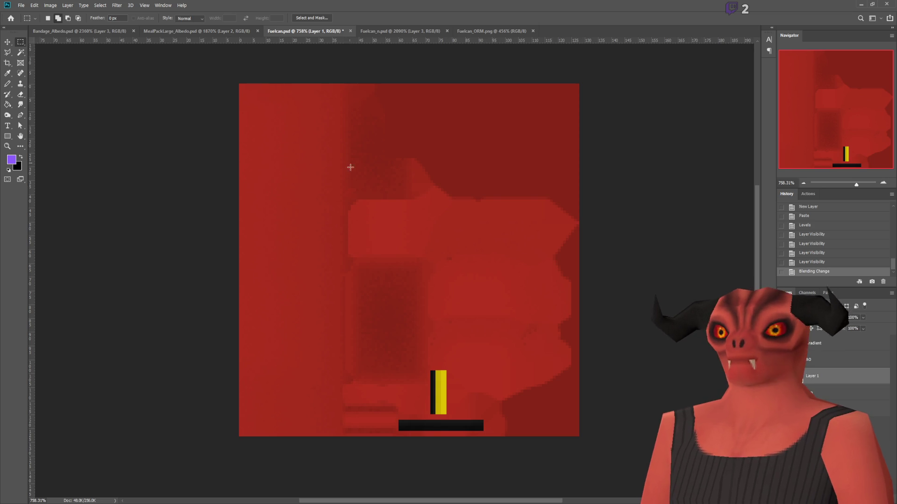
pyautogui.scroll(-3, 587, 282)
pyautogui.scroll(3, 602, 288)
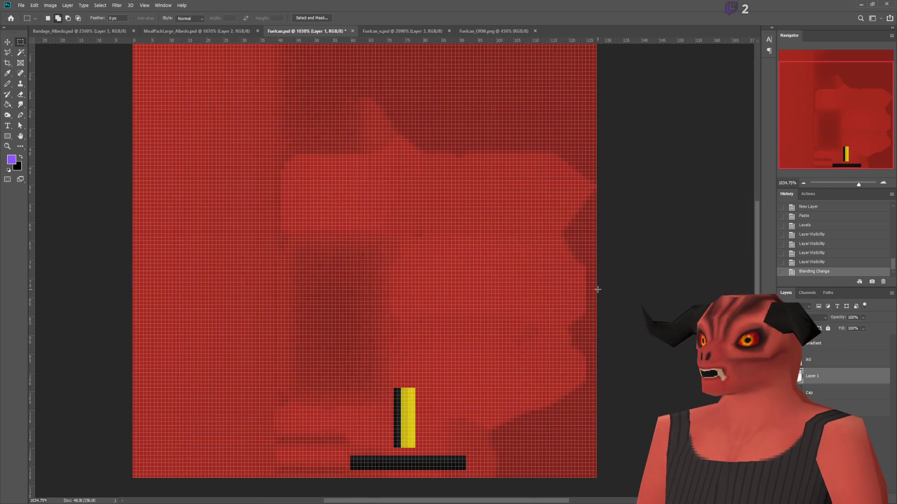
pyautogui.scroll(-3, 572, 280)
pyautogui.click(782, 376)
pyautogui.click(782, 376)
pyautogui.click(783, 376)
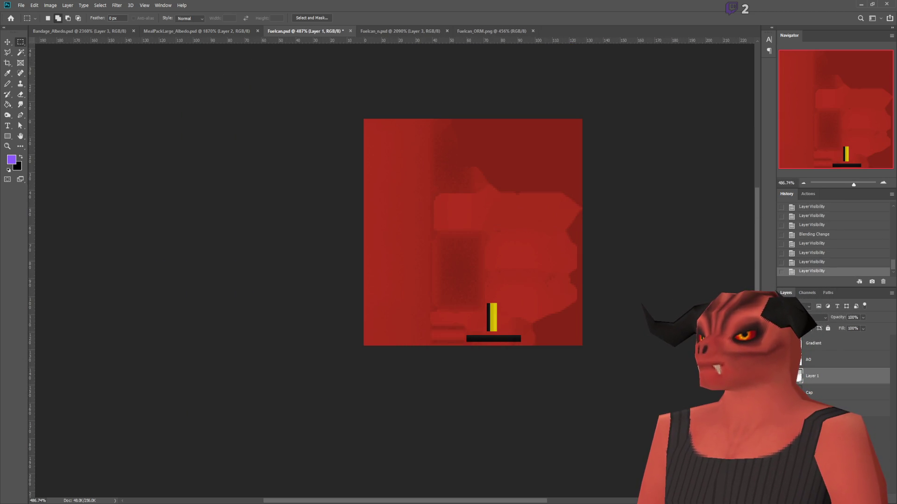
pyautogui.click(783, 376)
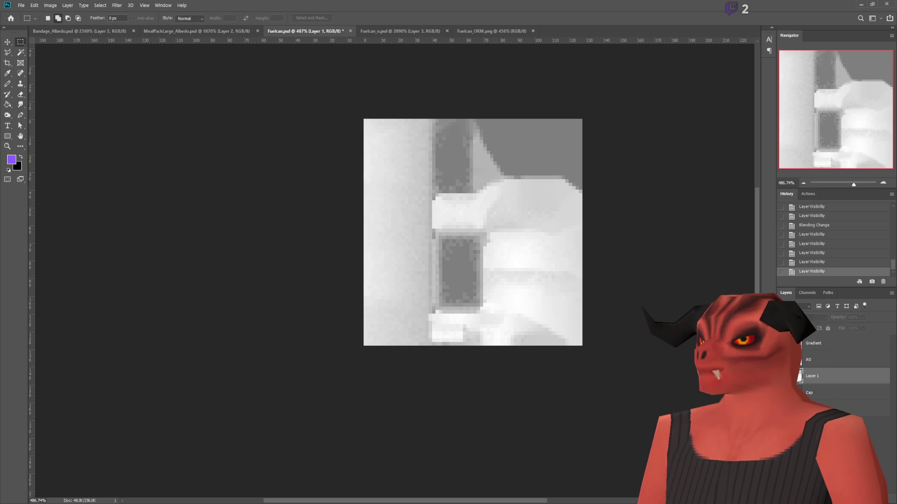
pyautogui.click(783, 376)
pyautogui.click(783, 376)
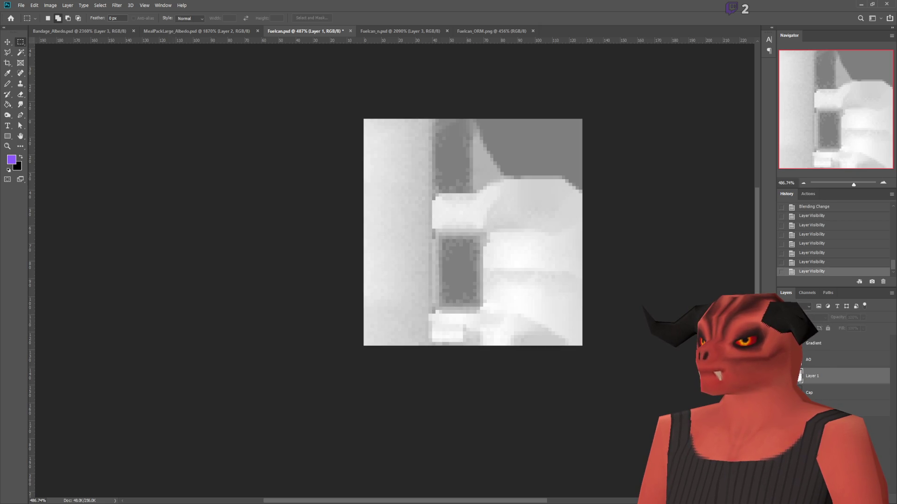
pyautogui.click(783, 376)
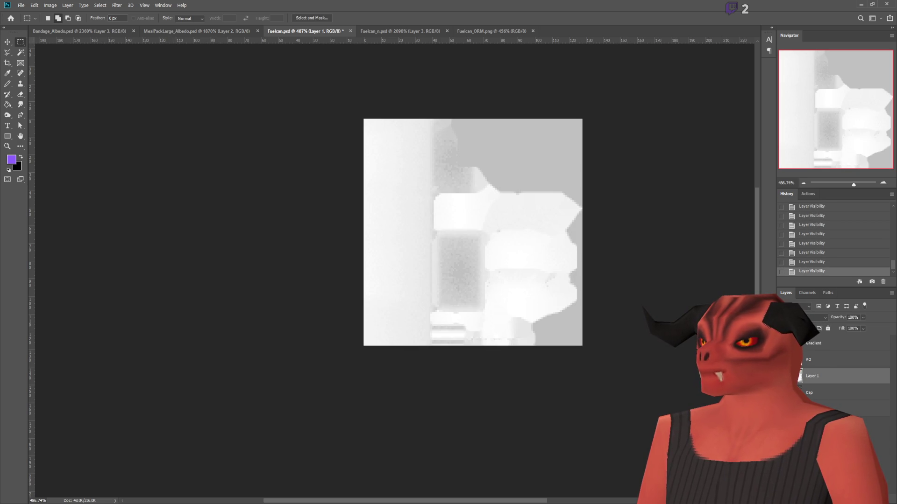
# Step: Delete the old Gradient layer, rename Layer 1 to 'Gradient', and save Fuelcan.psd
pyautogui.click(790, 343)
pyautogui.press('Delete')
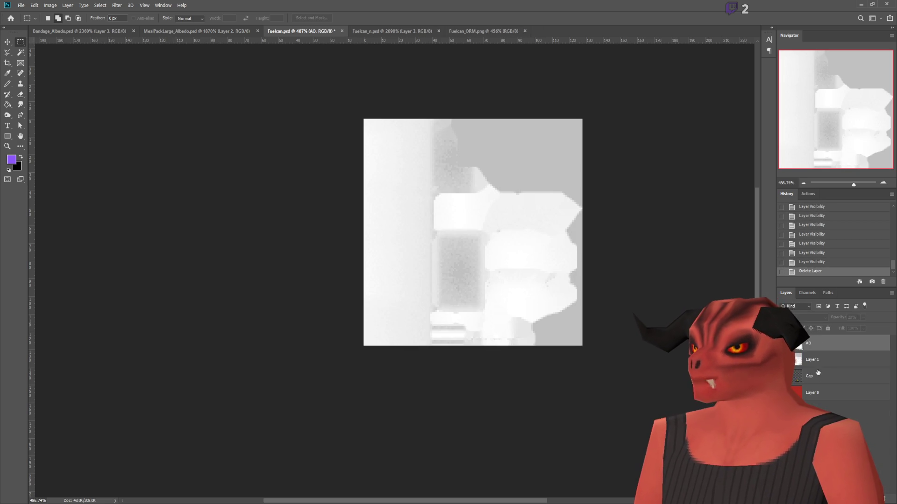
pyautogui.click(816, 365)
pyautogui.write('Gradient')
pyautogui.press('Return')
pyautogui.click(783, 376)
pyautogui.click(783, 344)
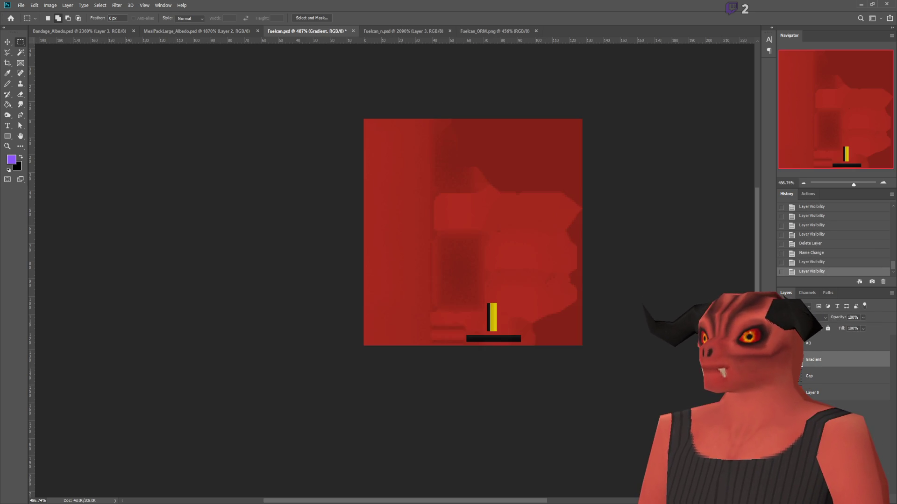
pyautogui.scroll(2, 610, 248)
pyautogui.hotkey('ctrl', 's')
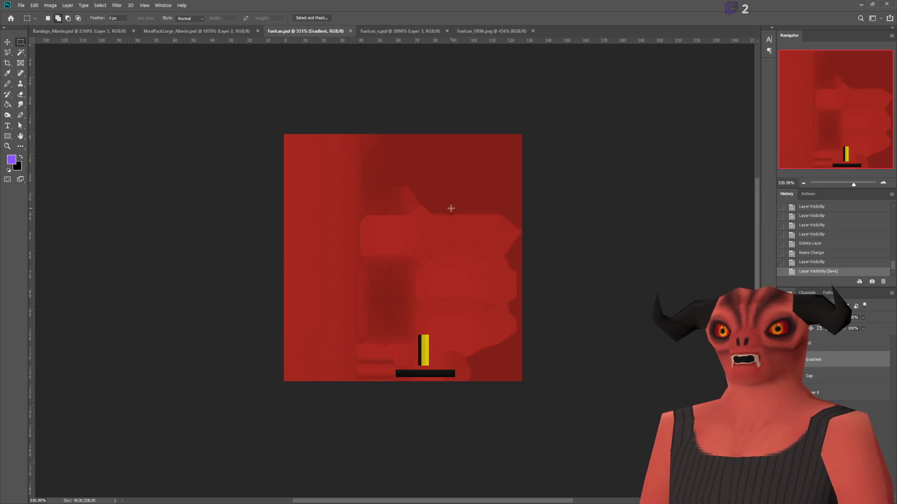
pyautogui.hotkey('alt', 'Tab')
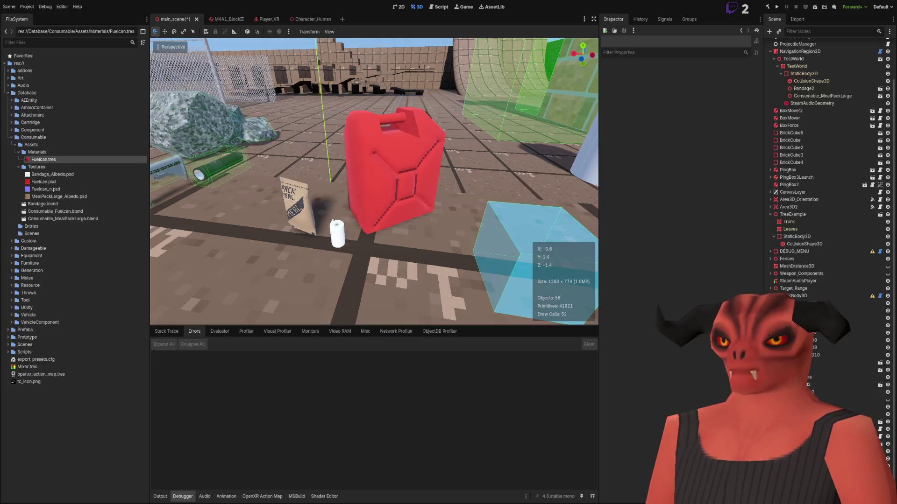
# Step: Glance at the project notes, then return to Fuelcan.psd in Photoshop
pyautogui.hotkey('alt', 'Tab')
pyautogui.hotkey('alt', 'Tab')
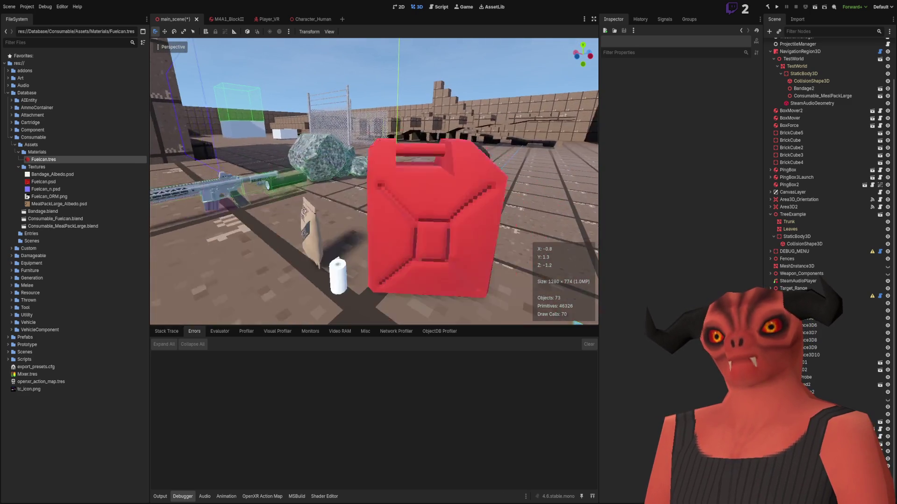
pyautogui.hotkey('alt', 'Tab')
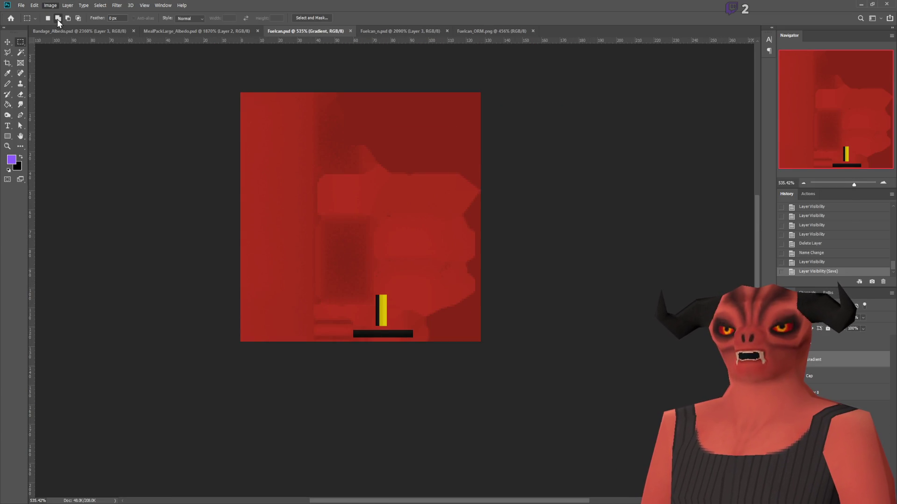
# Step: Undo the layer back to before the Levels change and delete the old gradient layer
pyautogui.press('i')
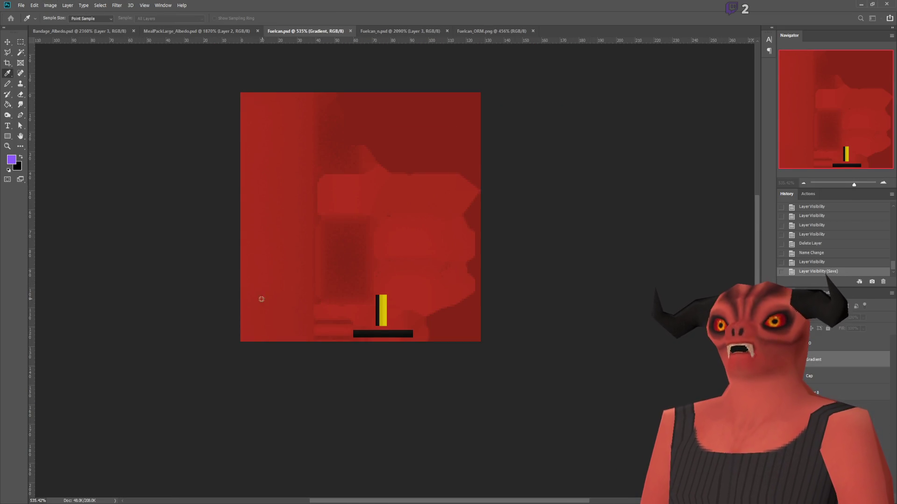
pyautogui.hotkey('ctrl', 'z')
pyautogui.hotkey('ctrl', 'z')
pyautogui.hotkey('ctrl', 'z')
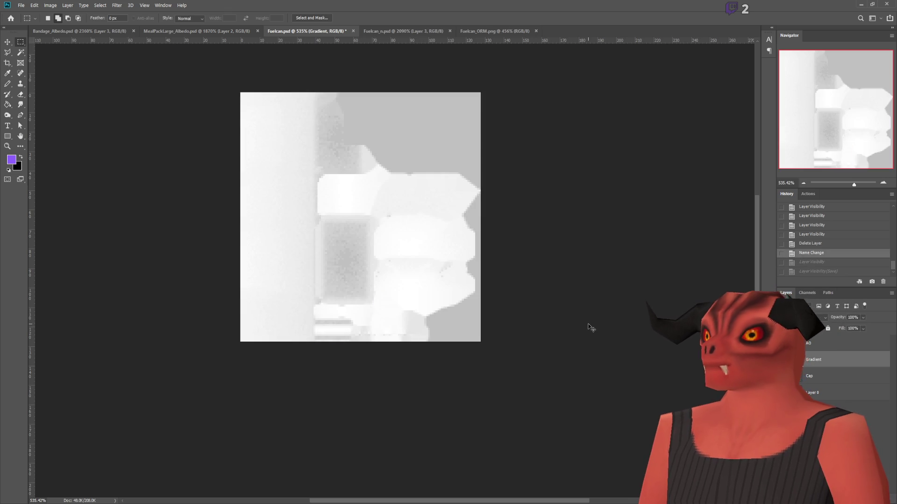
pyautogui.press('m')
pyautogui.hotkey('ctrl', 'shift', 'z')
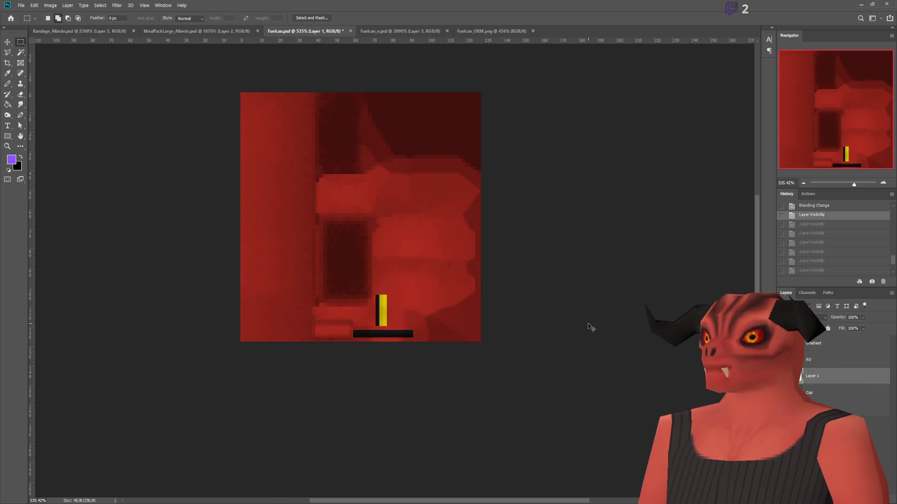
pyautogui.hotkey('ctrl', 'z')
pyautogui.hotkey('ctrl', 'z')
pyautogui.hotkey('ctrl', 'z')
pyautogui.hotkey('ctrl', 'z')
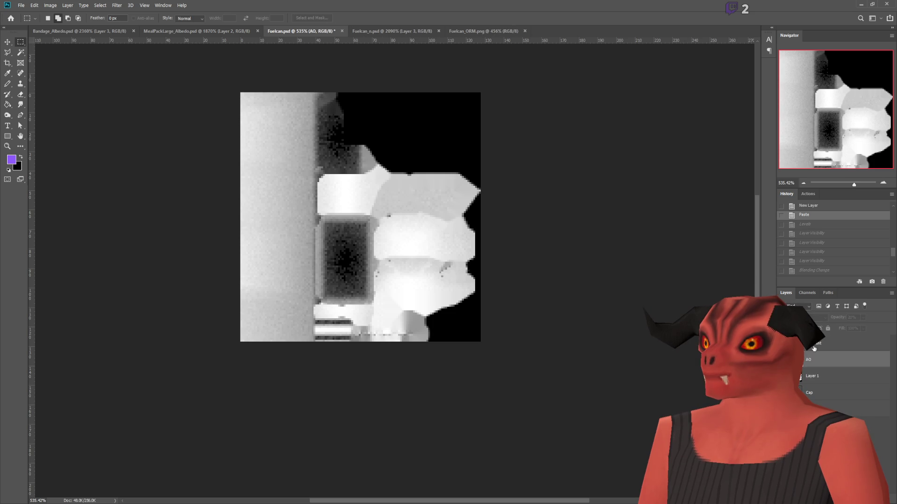
pyautogui.press('Delete')
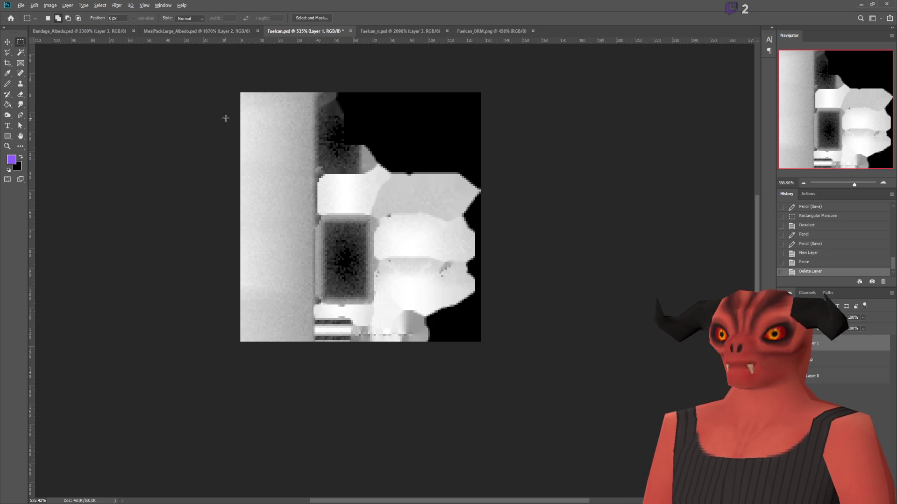
pyautogui.scroll(2, 225, 113)
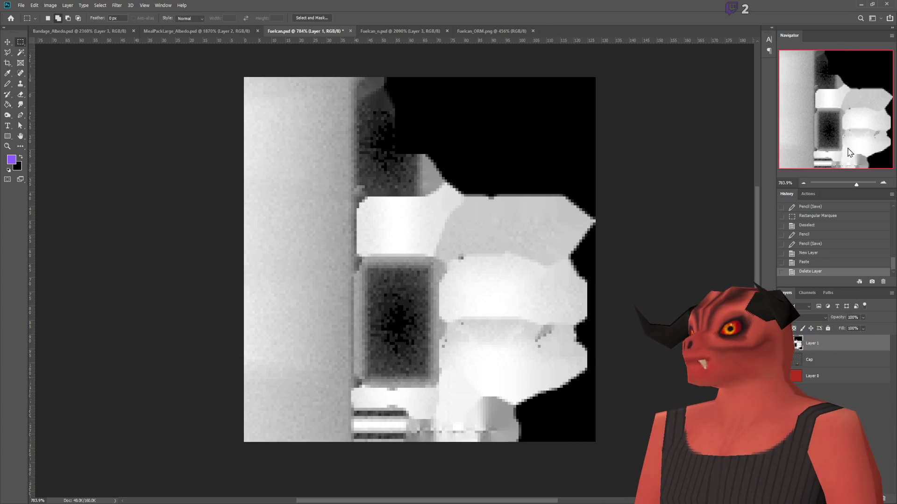
# Step: Duplicate Layer 1 as a hidden GradientAO copy and rename Layer 1 to Gradient
pyautogui.hotkey('ctrl', 'j')
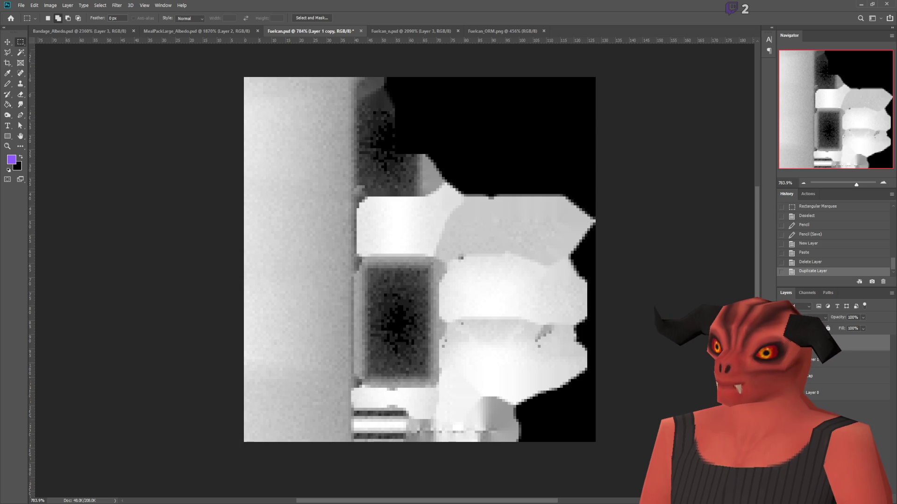
pyautogui.press('Return')
pyautogui.click(785, 344)
pyautogui.press('Tab')
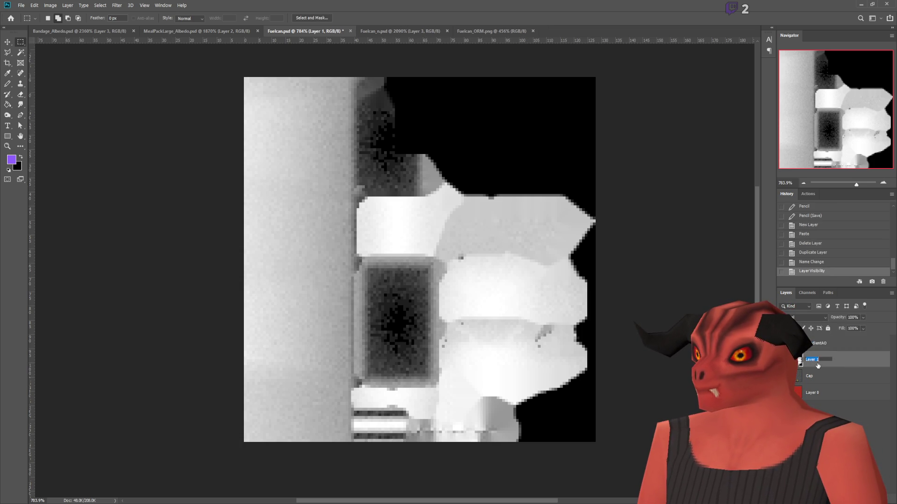
pyautogui.write('Gradient')
pyautogui.press('Return')
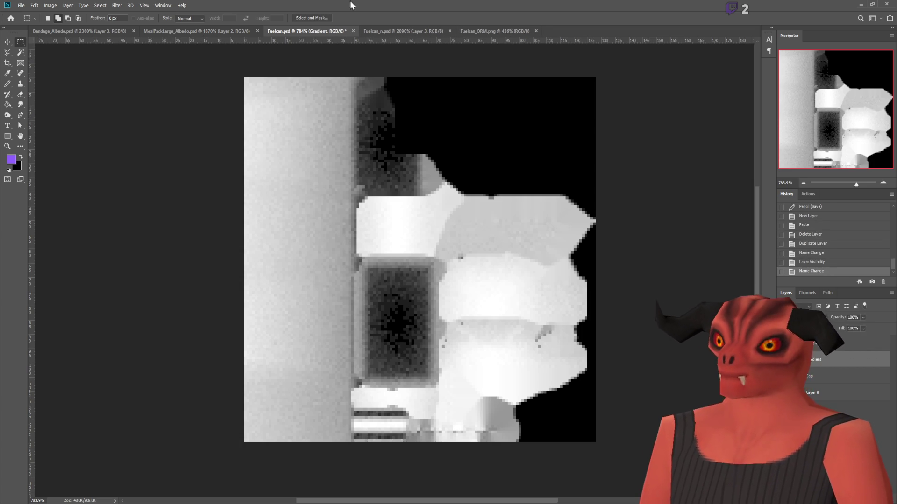
# Step: Brighten the Gradient layer with Levels, blend it over the red base, and return to Godot
pyautogui.press('i')
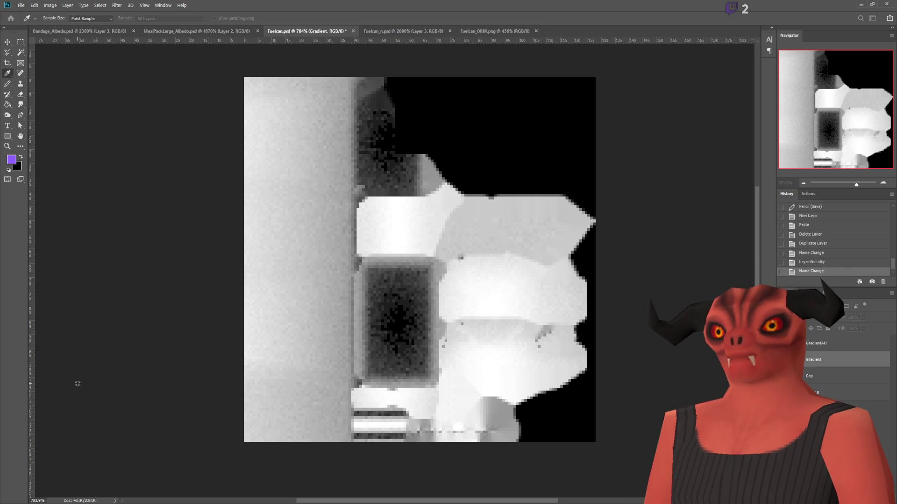
pyautogui.press('5')
pyautogui.press('Return')
pyautogui.press('m')
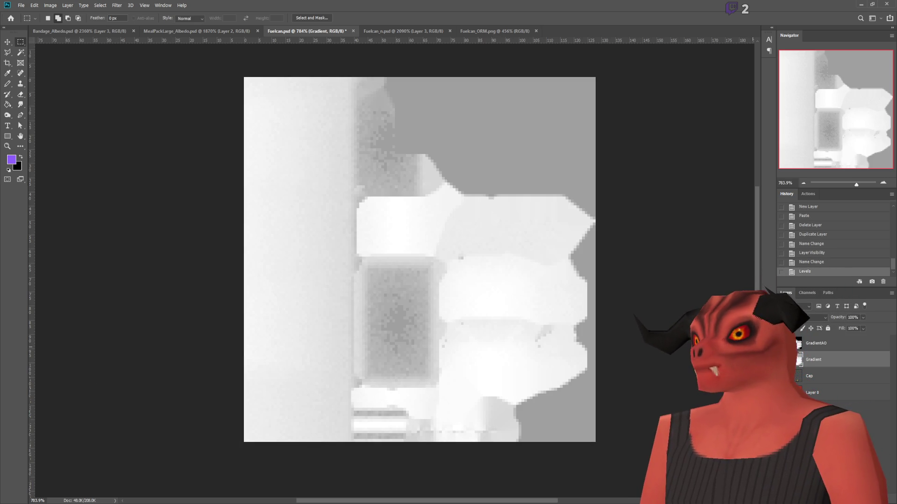
pyautogui.click(783, 359)
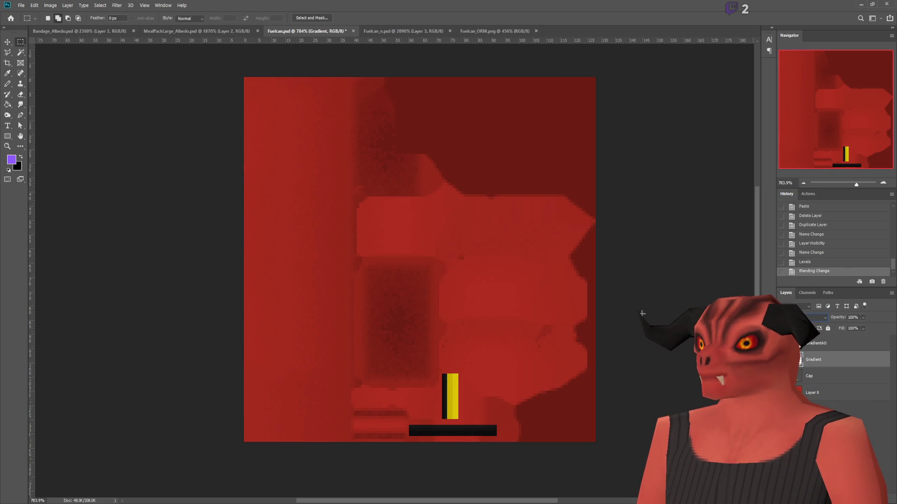
pyautogui.hotkey('alt', 'Tab')
pyautogui.moveTo(377, 190)
pyautogui.mouseDown()
pyautogui.moveTo(420, 194)
pyautogui.moveTo(401, 192)
pyautogui.moveTo(392, 177)
pyautogui.moveTo(383, 187)
pyautogui.moveTo(406, 201)
pyautogui.moveTo(388, 191)
pyautogui.moveTo(392, 182)
pyautogui.moveTo(397, 201)
pyautogui.moveTo(378, 187)
pyautogui.moveTo(388, 197)
pyautogui.moveTo(393, 182)
pyautogui.moveTo(197, 431)
pyautogui.mouseUp()
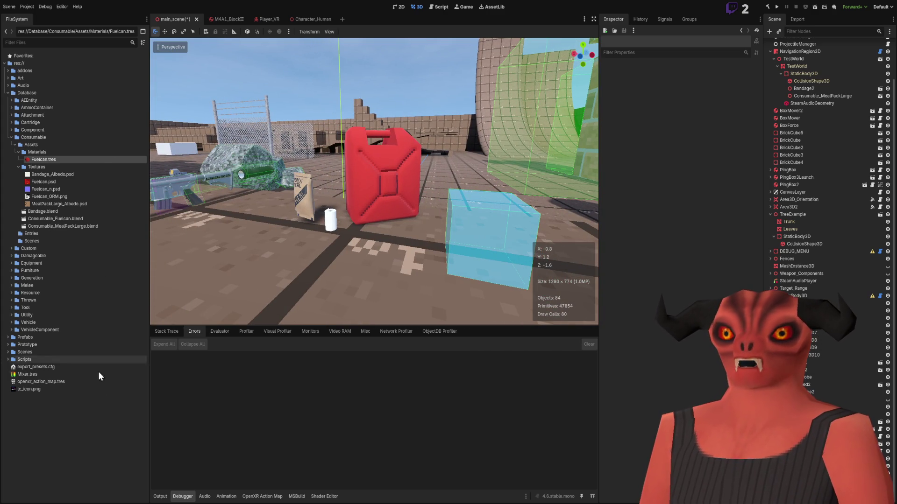
# Step: Enable Ambient Occlusion on the Fuelcan.tres material and select the can mesh in the viewport
pyautogui.click(44, 159)
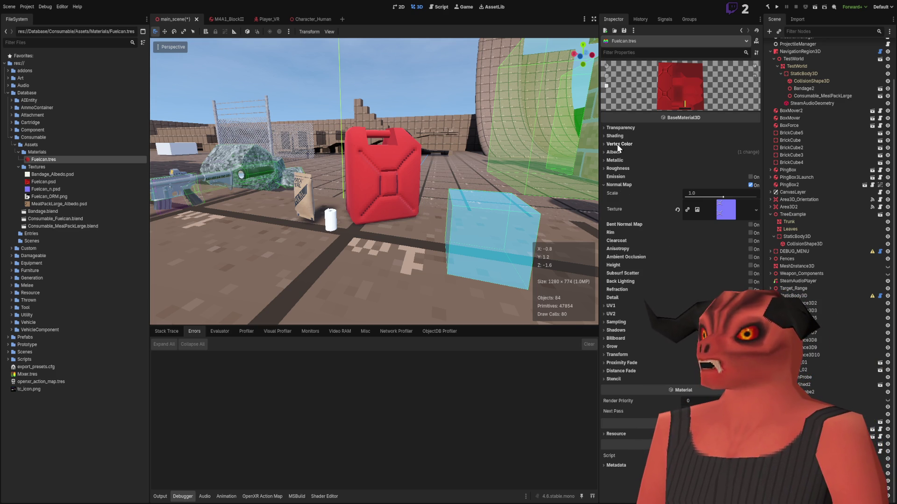
pyautogui.click(616, 185)
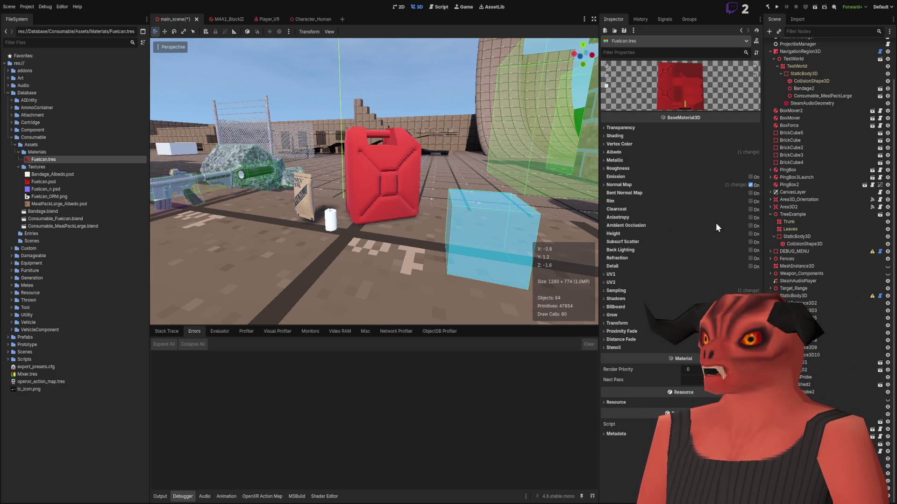
pyautogui.click(751, 226)
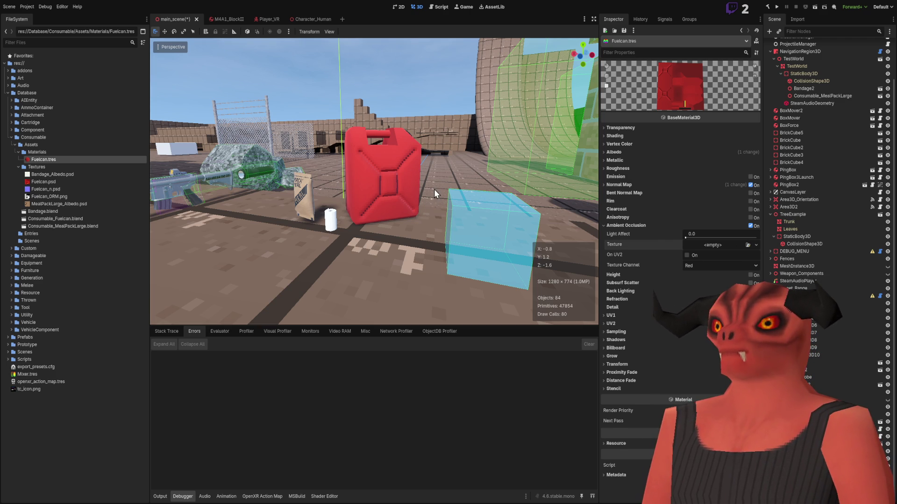
pyautogui.scroll(5, 433, 206)
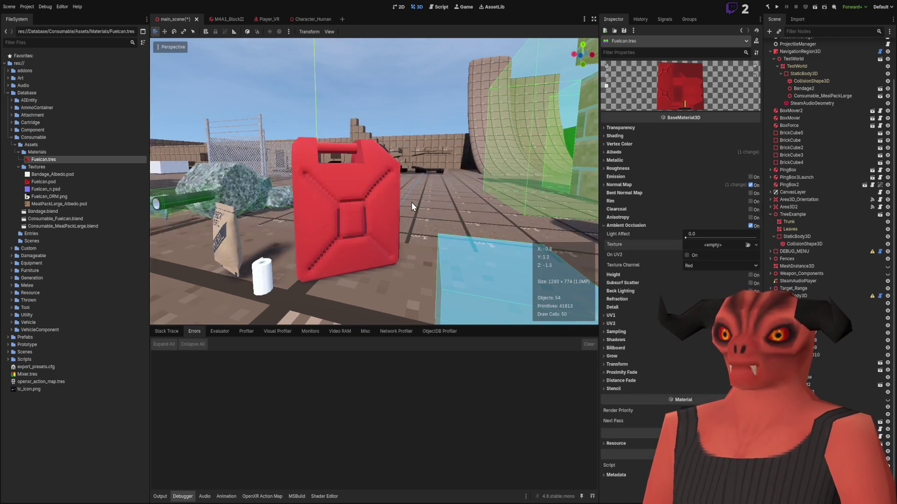
pyautogui.scroll(3, 411, 203)
pyautogui.moveTo(380, 200)
pyautogui.mouseDown()
pyautogui.moveTo(280, 201)
pyautogui.moveTo(450, 254)
pyautogui.moveTo(405, 198)
pyautogui.mouseUp()
pyautogui.click(405, 198)
# Step: Frame and select Consumable_Fuelcan, tilt it about 45° to check its shading, then undo
pyautogui.press('f')
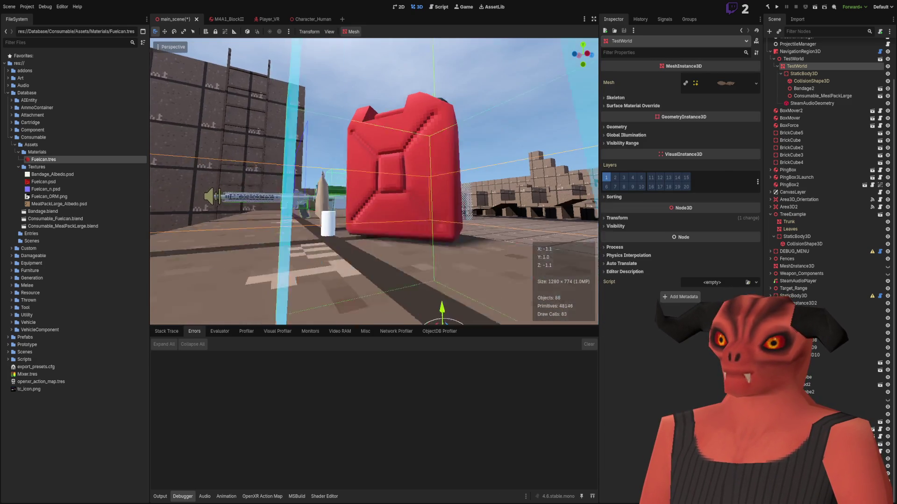
pyautogui.moveTo(420, 147); pyautogui.dragTo(452, 153)
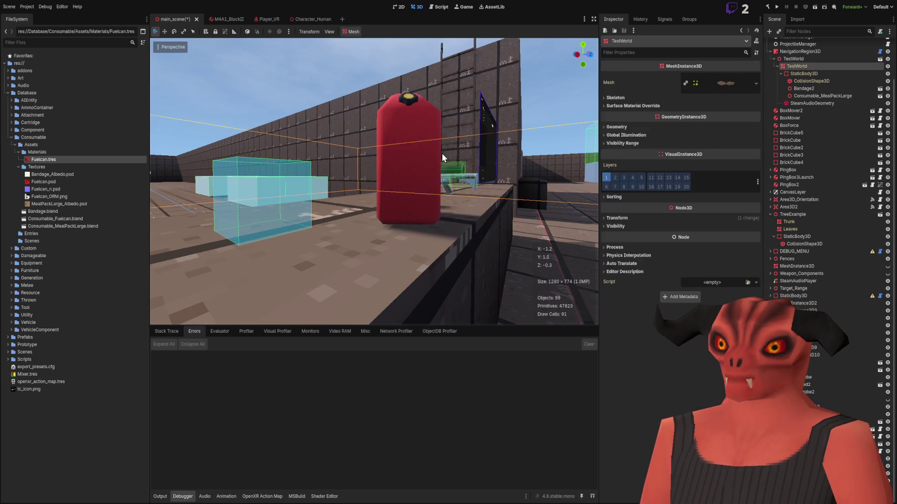
pyautogui.click(410, 165)
pyautogui.moveTo(421, 197)
pyautogui.mouseDown()
pyautogui.moveTo(411, 187)
pyautogui.moveTo(402, 196)
pyautogui.moveTo(412, 213)
pyautogui.moveTo(394, 253)
pyautogui.moveTo(397, 205)
pyautogui.moveTo(434, 146)
pyautogui.moveTo(378, 180)
pyautogui.moveTo(379, 172)
pyautogui.moveTo(161, 131)
pyautogui.mouseUp()
pyautogui.hotkey('ctrl', 'z')
pyautogui.hotkey('ctrl', 'z')
# Step: Open Fuelcan.tres, collapse Ambient Occlusion, and try a lower roughness value
pyautogui.click(70, 159)
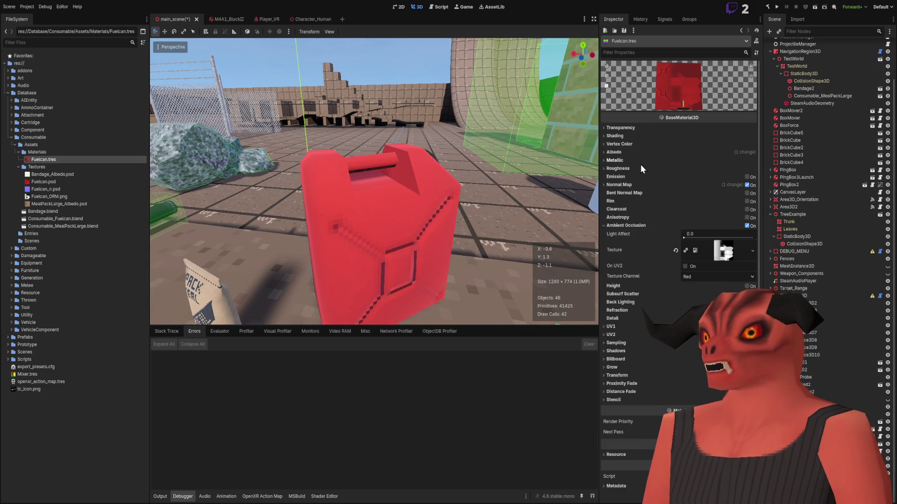
pyautogui.click(617, 226)
pyautogui.click(624, 184)
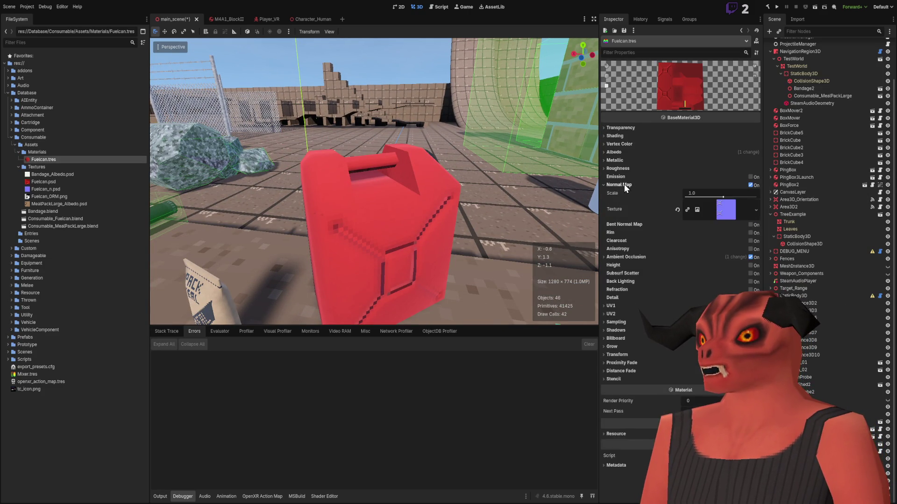
pyautogui.click(624, 184)
pyautogui.click(622, 169)
pyautogui.moveTo(738, 180); pyautogui.dragTo(686, 183)
pyautogui.click(667, 169)
# Step: Set the material's Specular to 0.1 after trying 0.25 and the slider's full range
pyautogui.click(623, 162)
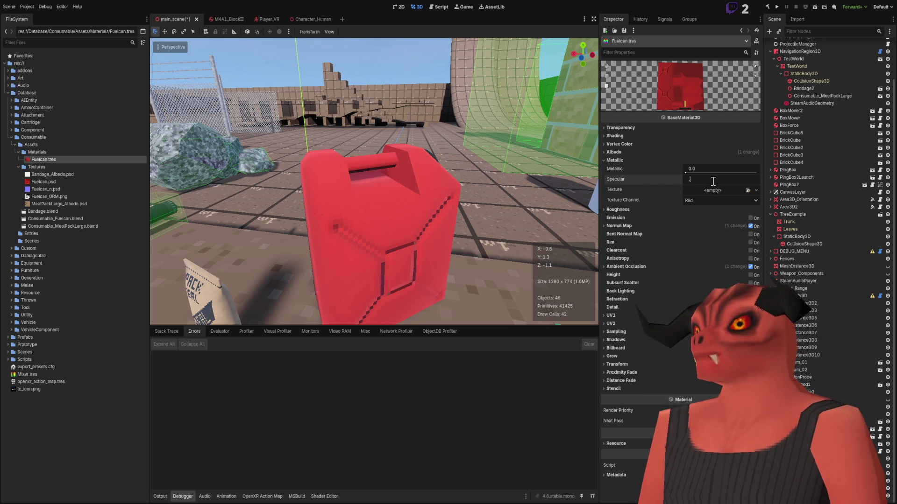
pyautogui.write('0.25')
pyautogui.press('Return')
pyautogui.click(696, 179)
pyautogui.write('0.1')
pyautogui.press('Return')
pyautogui.scroll(-5, 373, 181)
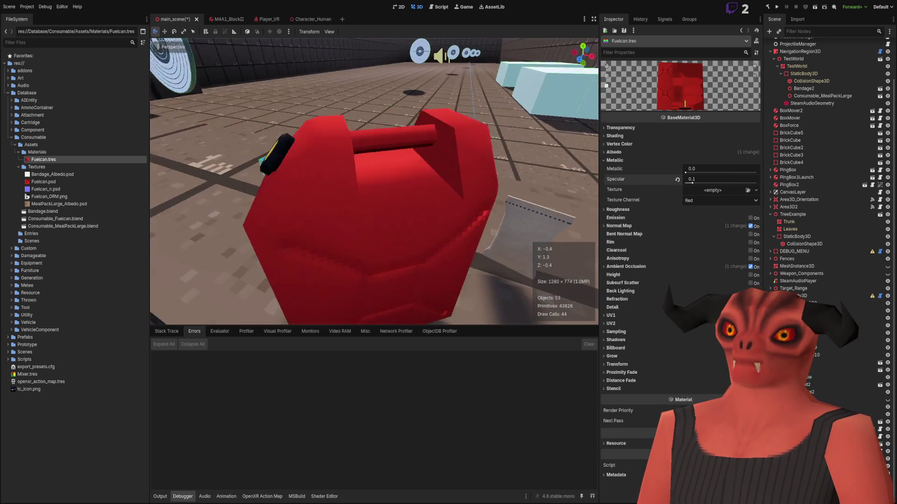
pyautogui.scroll(5, 373, 182)
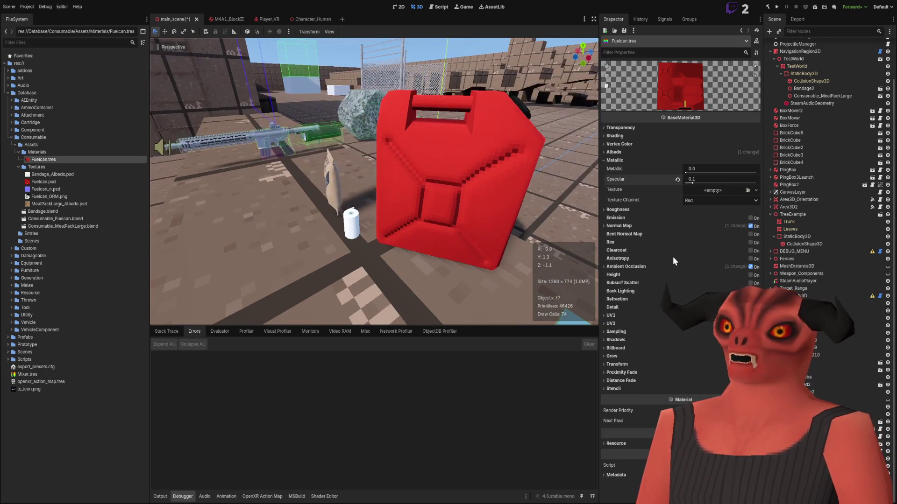
pyautogui.click(710, 183)
pyautogui.moveTo(721, 184); pyautogui.dragTo(756, 183)
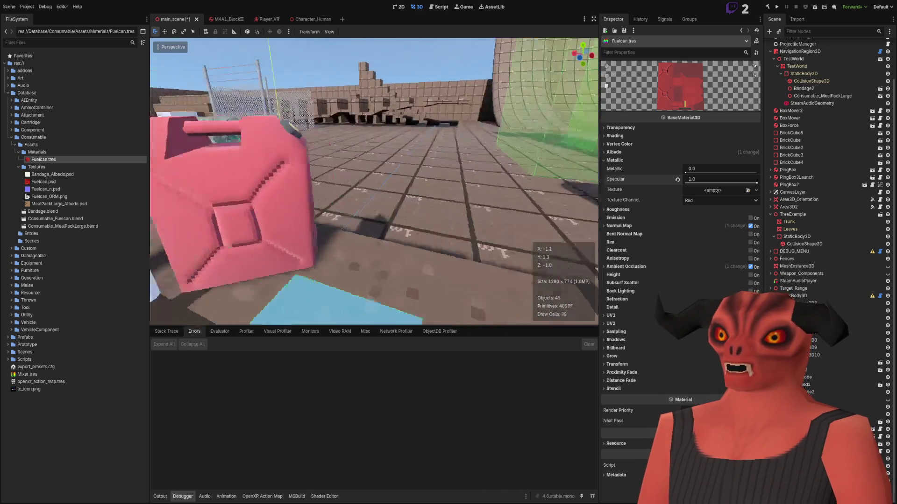
pyautogui.click(692, 183)
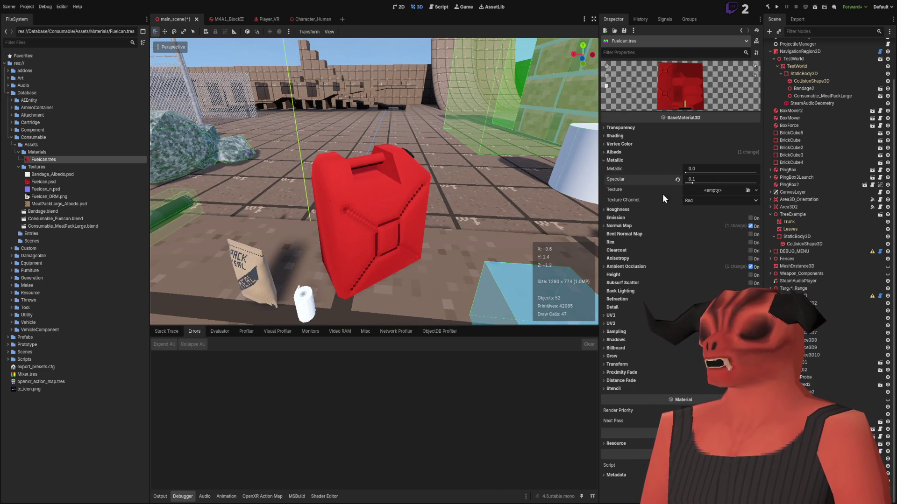
# Step: Collapse the Metallic, Albedo and Shading sections of the material
pyautogui.click(620, 160)
pyautogui.click(620, 153)
pyautogui.click(620, 154)
pyautogui.click(617, 137)
pyautogui.click(617, 137)
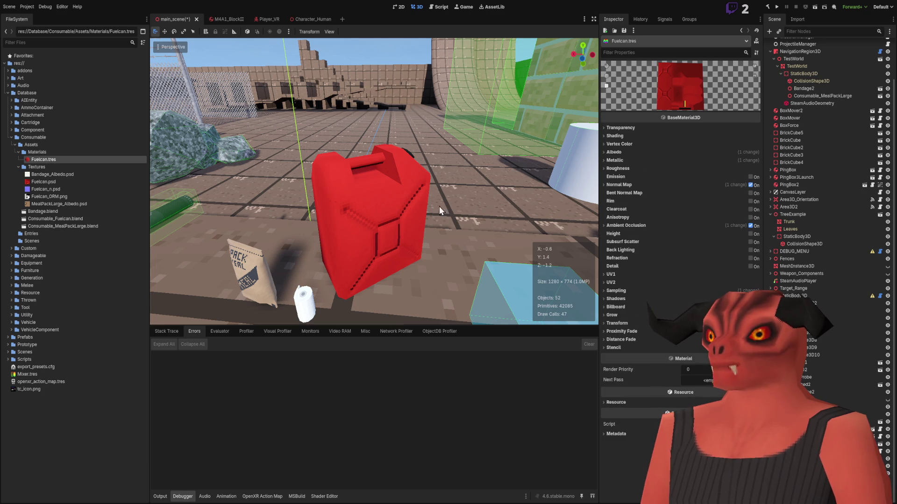
# Step: Fly in and out around the fuel can to check it, and save main_scene
pyautogui.press('w')
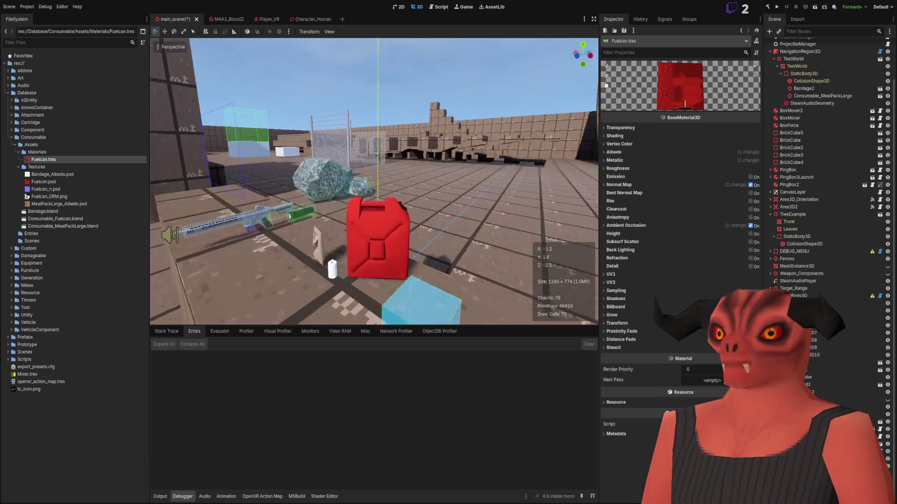
pyautogui.press('w')
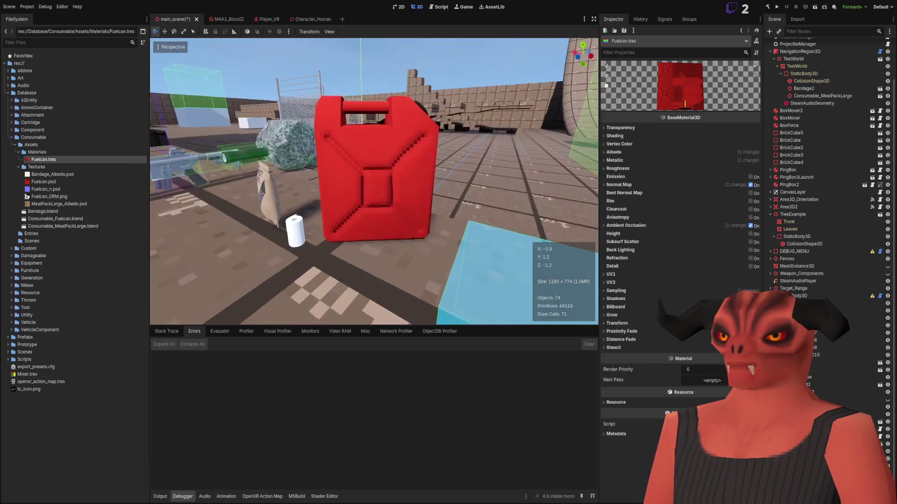
pyautogui.press('s')
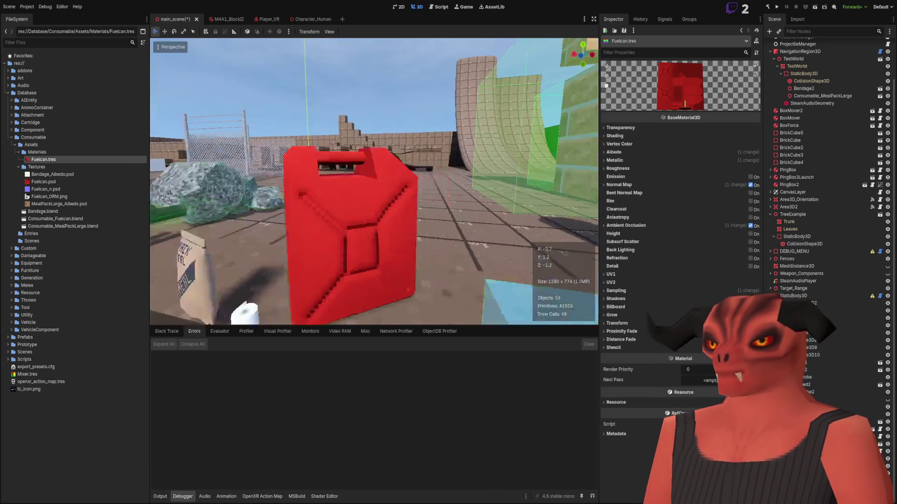
pyautogui.hotkey('ctrl', 's')
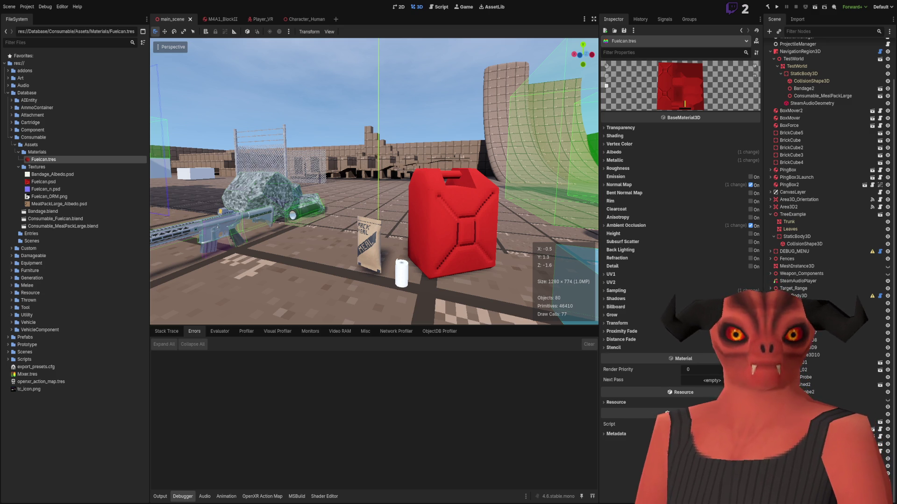
pyautogui.press('w')
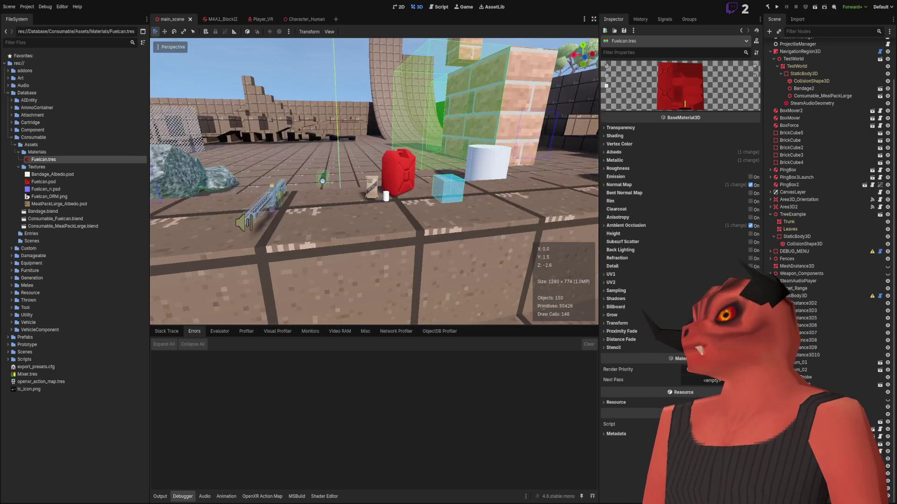
pyautogui.press('s')
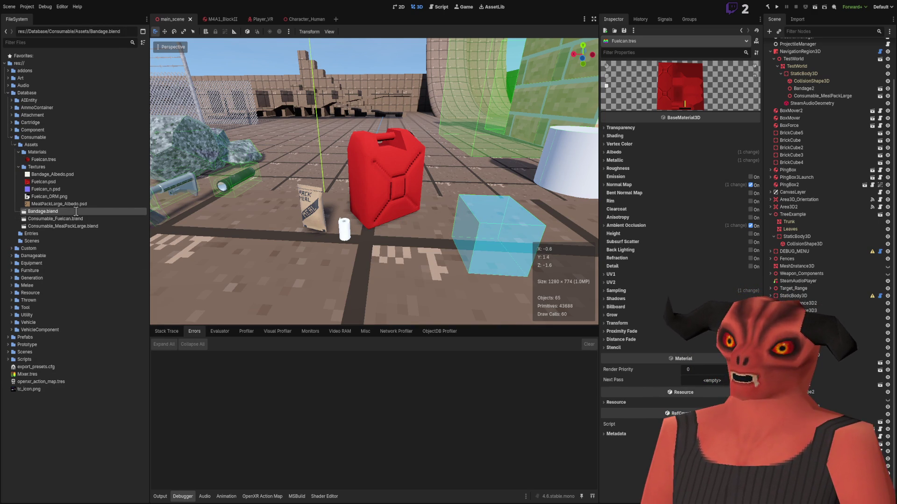
# Step: Rename Bandage.blend to Consumable_Bandage.blend and Fuelcan.psd to Fuelcan_Albedo.psd
pyautogui.write('Consumable_')
pyautogui.press('Return')
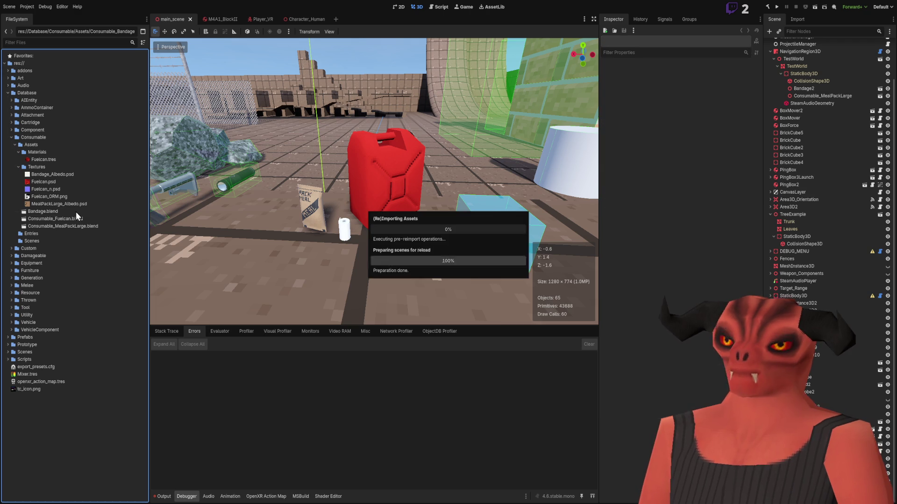
pyautogui.click(69, 182)
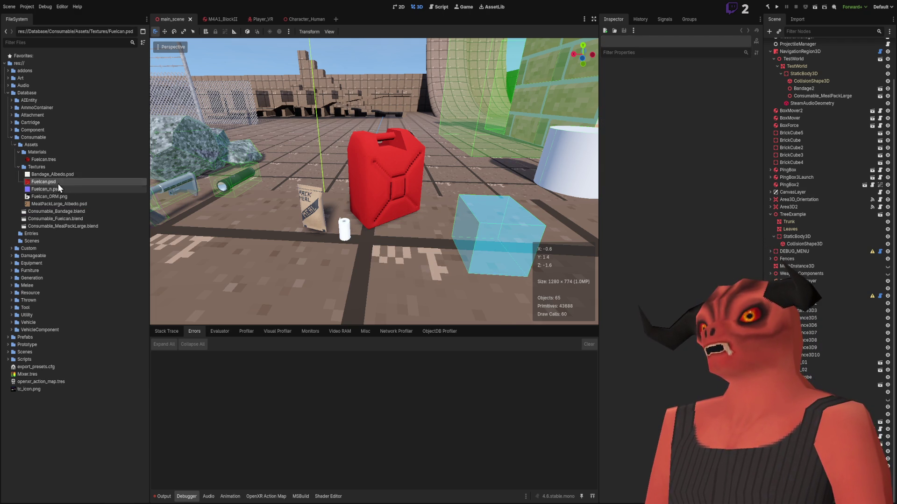
pyautogui.press('F2')
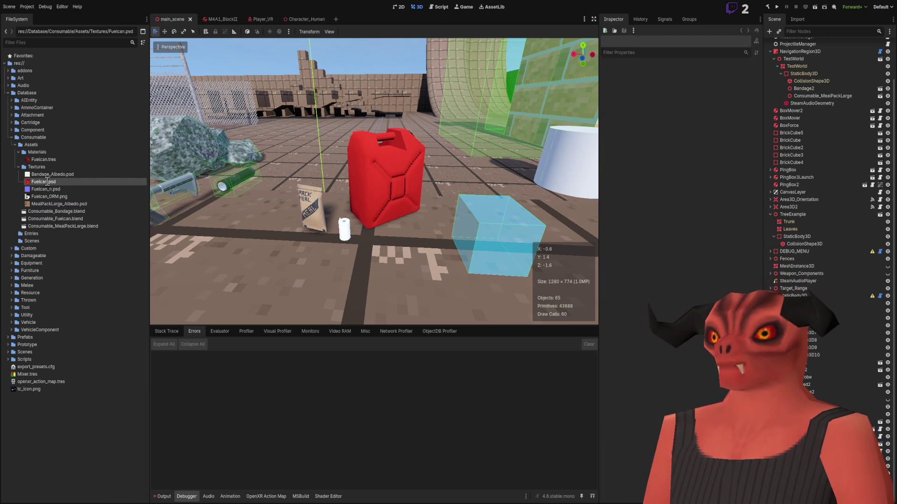
pyautogui.write('_Albedo')
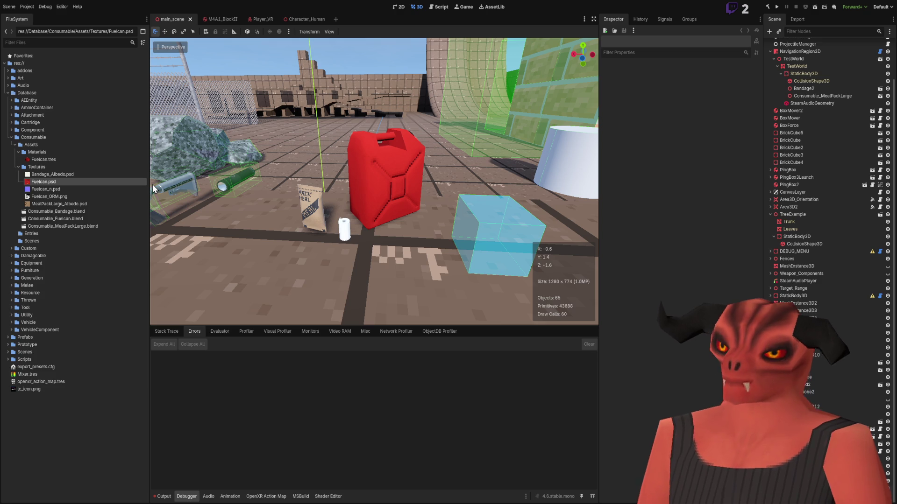
pyautogui.press('Return')
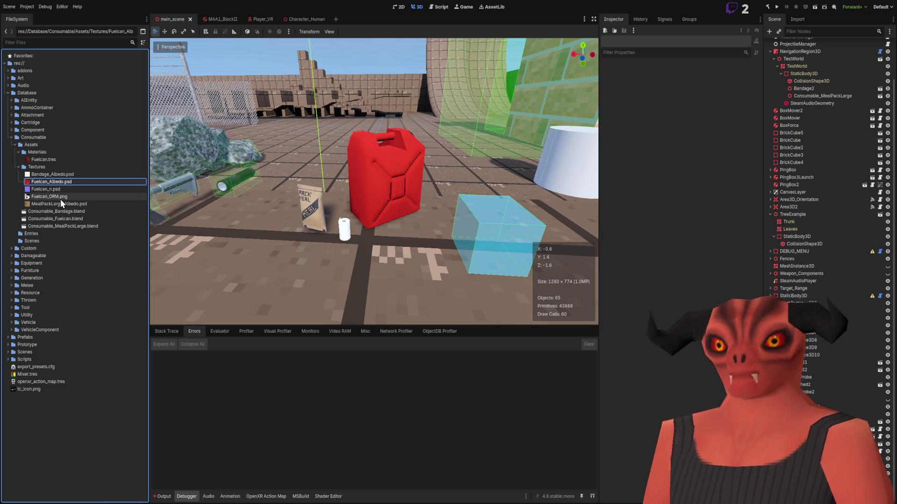
# Step: Select the fuel can model file, then select and orbit the fuel can in Blender
pyautogui.click(63, 219)
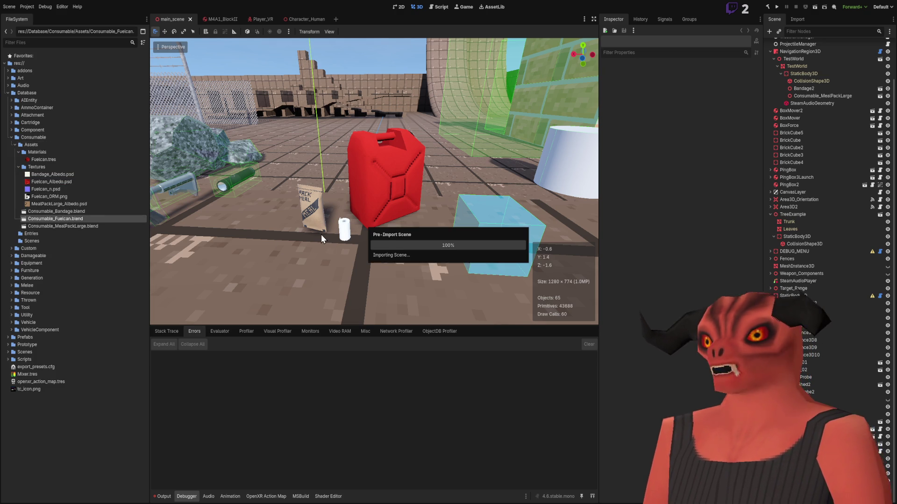
pyautogui.click(47, 213)
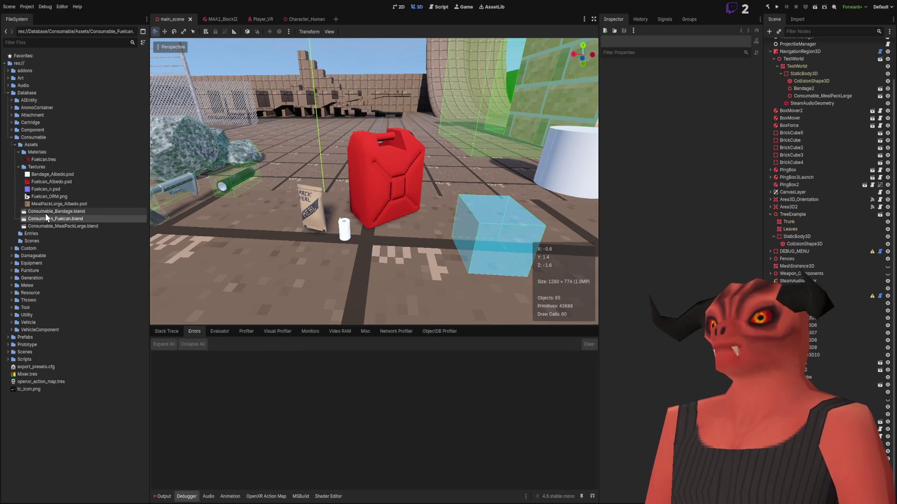
pyautogui.click(34, 219)
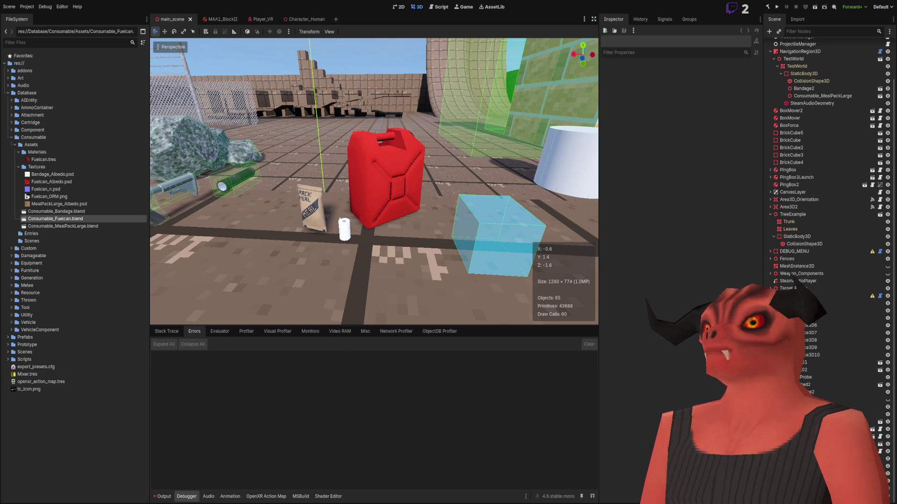
pyautogui.hotkey('alt', 'Tab')
pyautogui.click(545, 175)
pyautogui.moveTo(545, 175); pyautogui.dragTo(567, 228)
pyautogui.hotkey('alt', 'Tab')
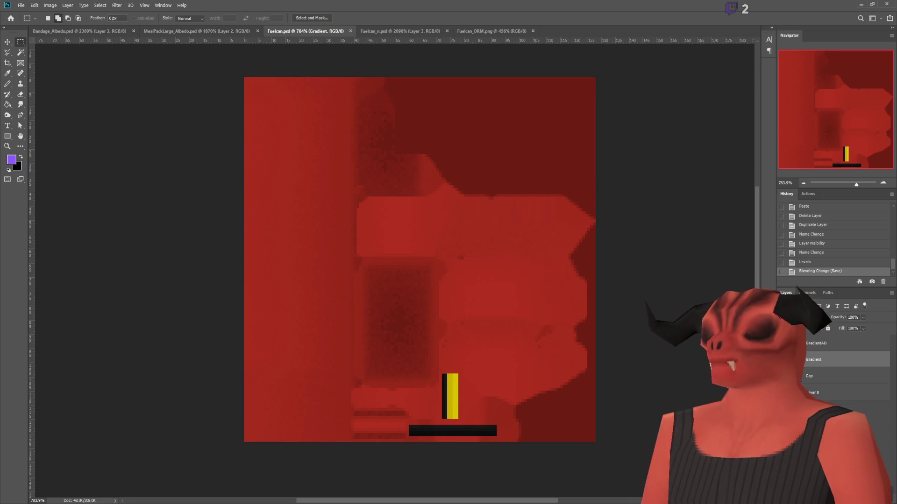
# Step: Return from Photoshop to the fuel can in Blender
pyautogui.hotkey('alt', 'Tab')
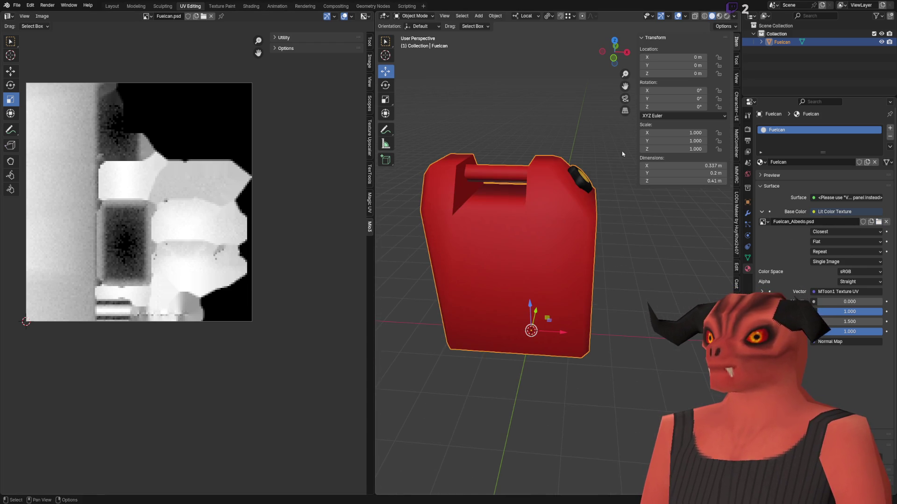
# Step: Purge the two unused data-blocks via File > Clean Up, then go back to Godot
pyautogui.click(16, 5)
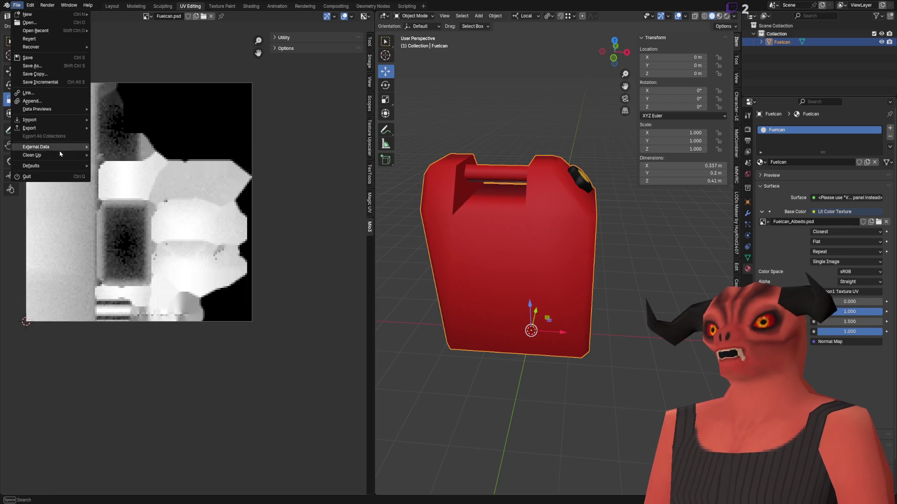
pyautogui.moveTo(61, 156)
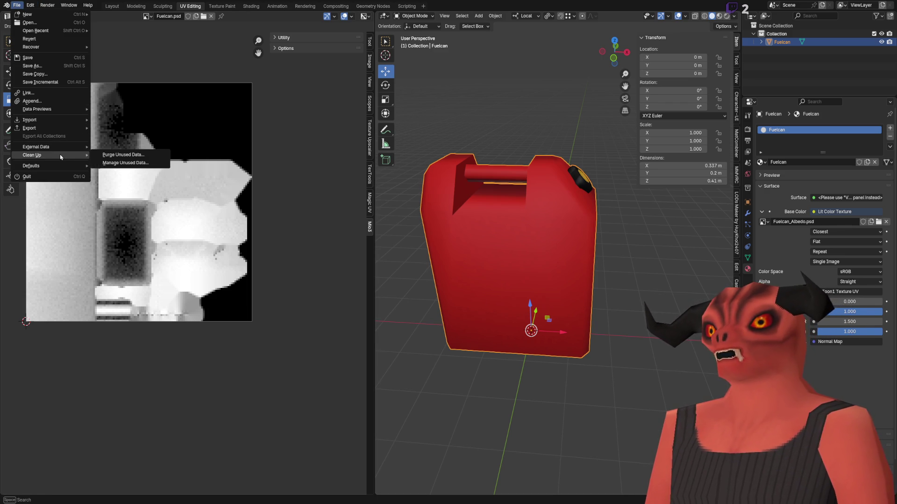
pyautogui.click(118, 159)
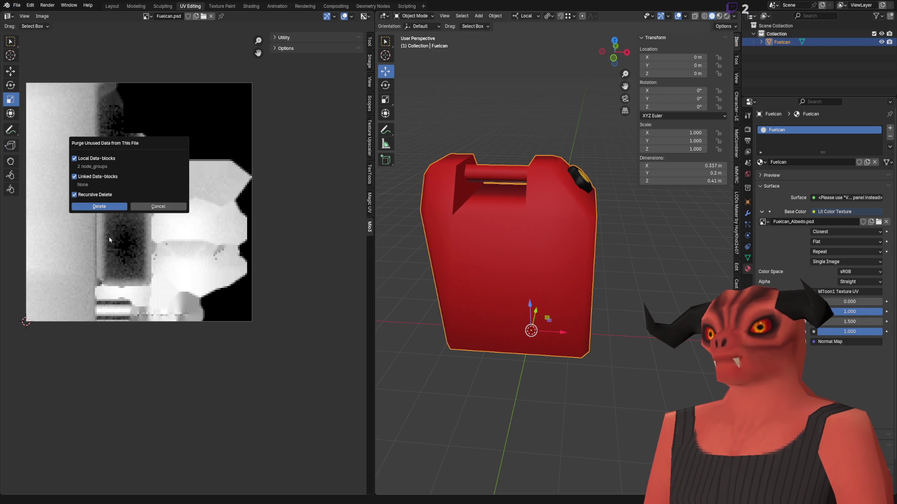
pyautogui.click(99, 207)
pyautogui.scroll(5, 475, 223)
pyautogui.moveTo(570, 257)
pyautogui.mouseDown()
pyautogui.moveTo(560, 251)
pyautogui.moveTo(594, 196)
pyautogui.moveTo(536, 276)
pyautogui.moveTo(150, 416)
pyautogui.mouseUp()
pyautogui.scroll(-6, 565, 255)
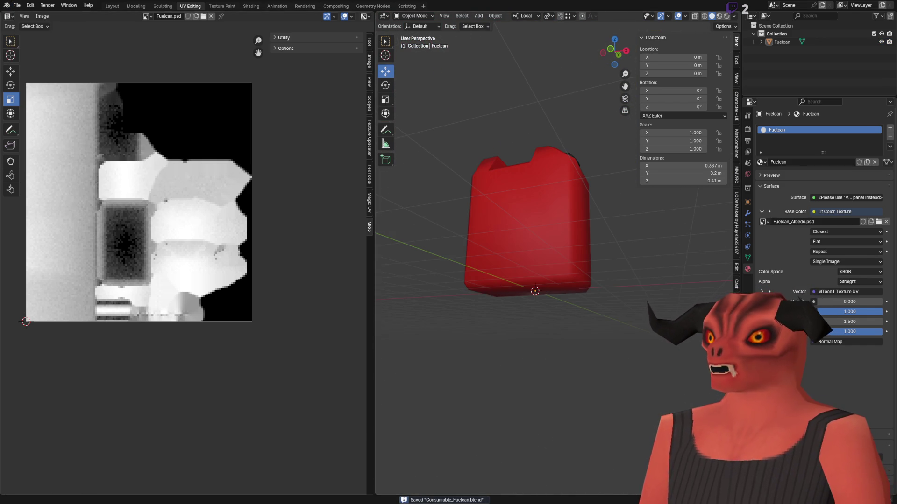
pyautogui.hotkey('alt', 'Tab')
pyautogui.moveTo(524, 183)
pyautogui.mouseDown()
pyautogui.moveTo(511, 220)
pyautogui.moveTo(500, 168)
pyautogui.moveTo(426, 177)
pyautogui.mouseUp()
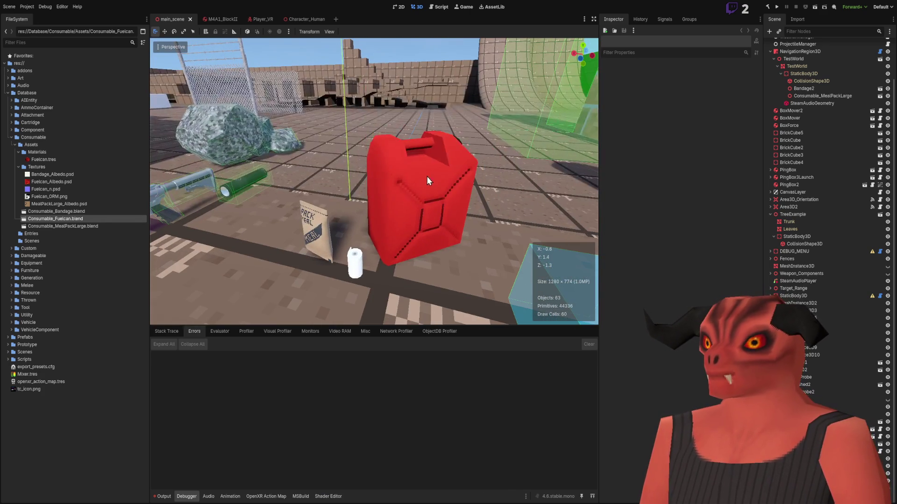
# Step: Raise the red fuel can off the floor and fly around it to inspect its texture
pyautogui.click(432, 166)
pyautogui.moveTo(420, 233)
pyautogui.mouseDown()
pyautogui.moveTo(364, 208)
pyautogui.moveTo(440, 151)
pyautogui.moveTo(421, 145)
pyautogui.mouseUp()
pyautogui.moveTo(393, 179)
pyautogui.mouseDown()
pyautogui.moveTo(402, 81)
pyautogui.moveTo(424, 78)
pyautogui.mouseUp()
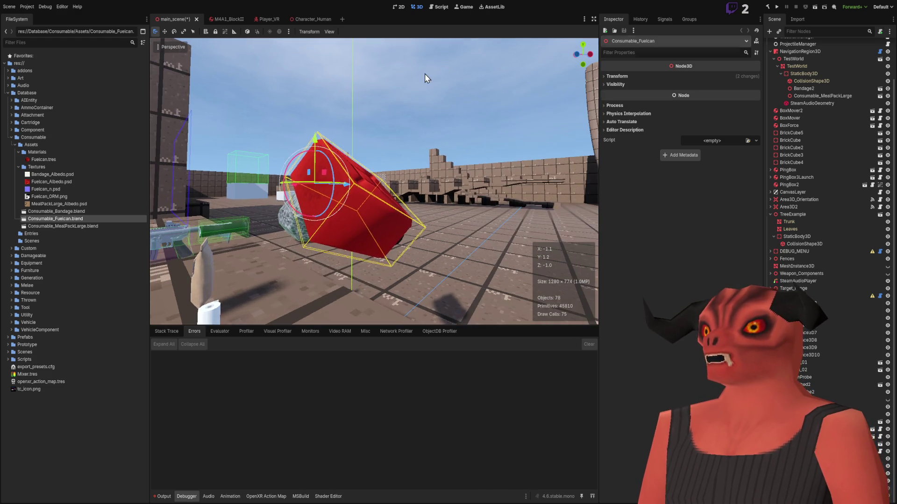
pyautogui.click(424, 78)
pyautogui.press('s')
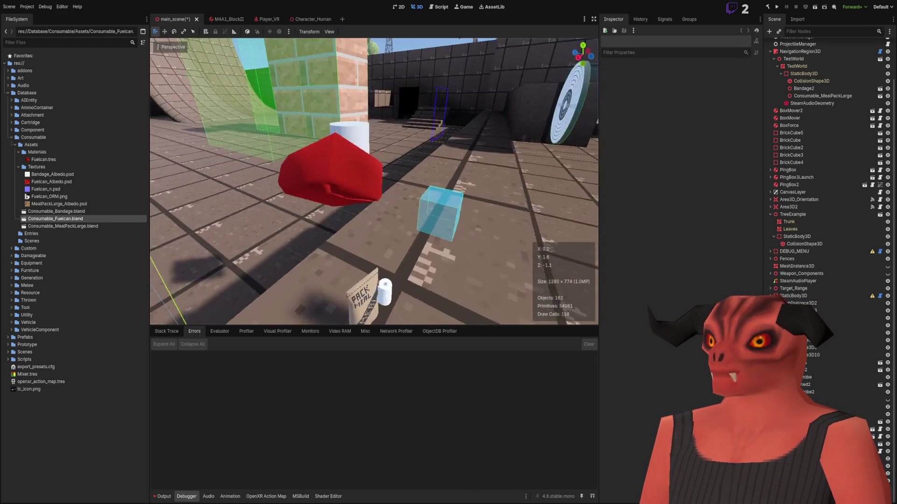
pyautogui.press('w')
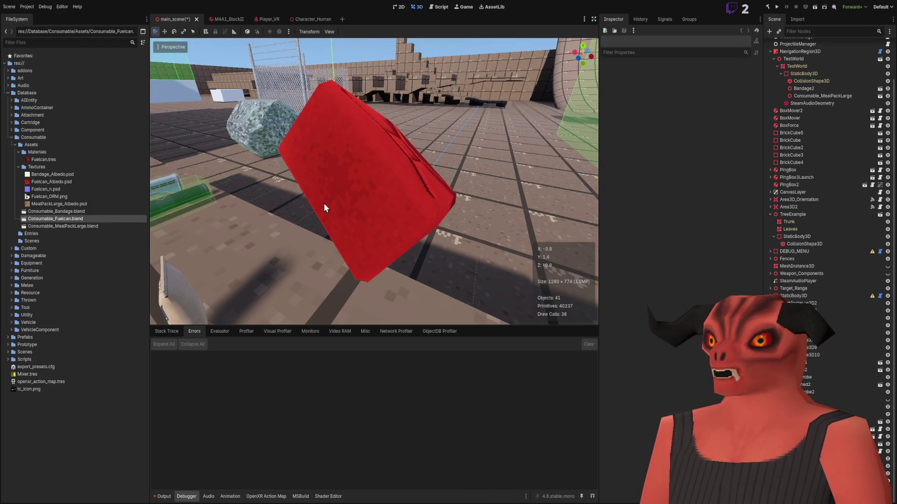
pyautogui.press('w')
pyautogui.press('s')
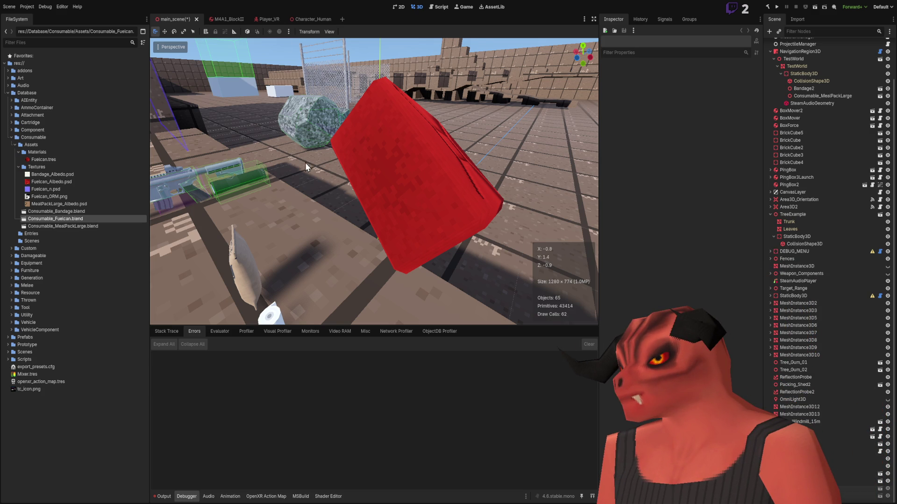
pyautogui.moveTo(455, 276); pyautogui.dragTo(466, 267)
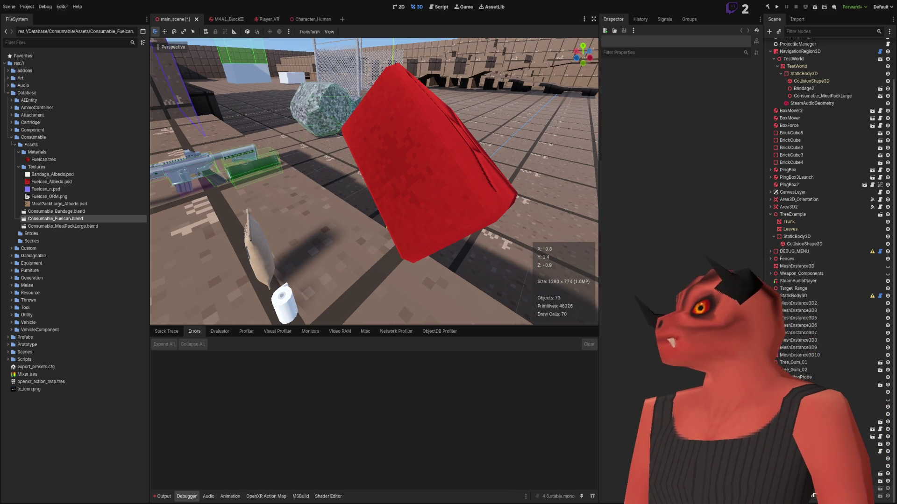
pyautogui.moveTo(462, 174)
pyautogui.mouseDown()
pyautogui.moveTo(388, 159)
pyautogui.moveTo(467, 166)
pyautogui.moveTo(474, 216)
pyautogui.moveTo(439, 200)
pyautogui.moveTo(411, 215)
pyautogui.moveTo(260, 175)
pyautogui.mouseUp()
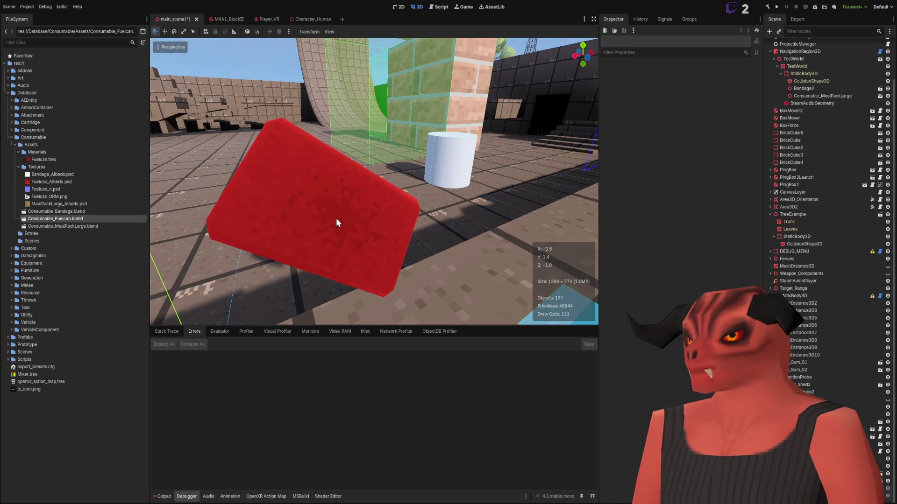
pyautogui.moveTo(329, 195); pyautogui.dragTo(372, 186)
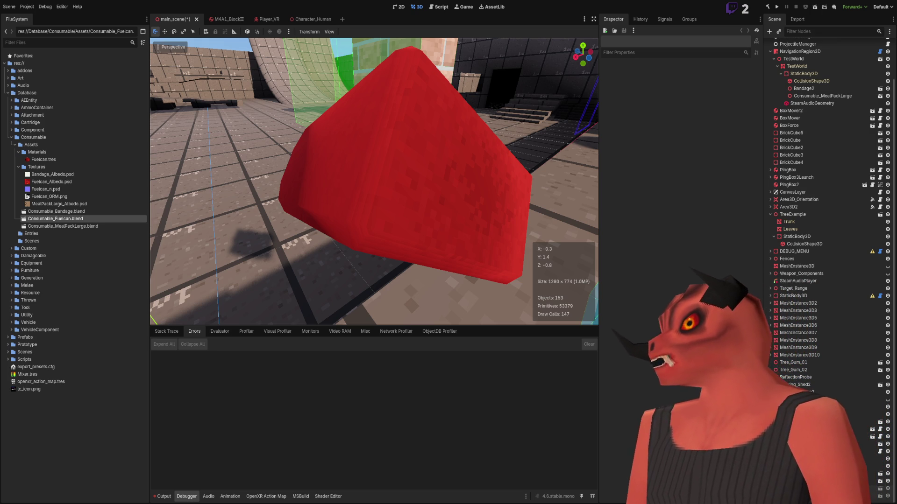
pyautogui.press('s')
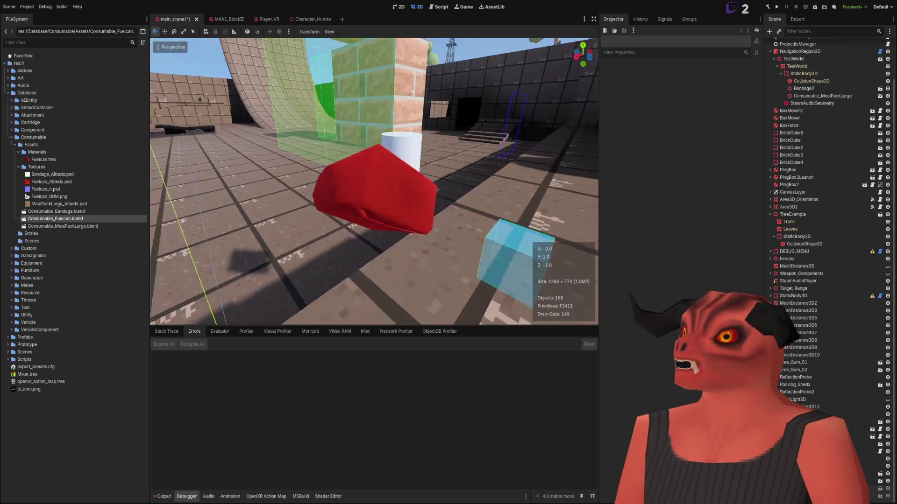
pyautogui.press('w')
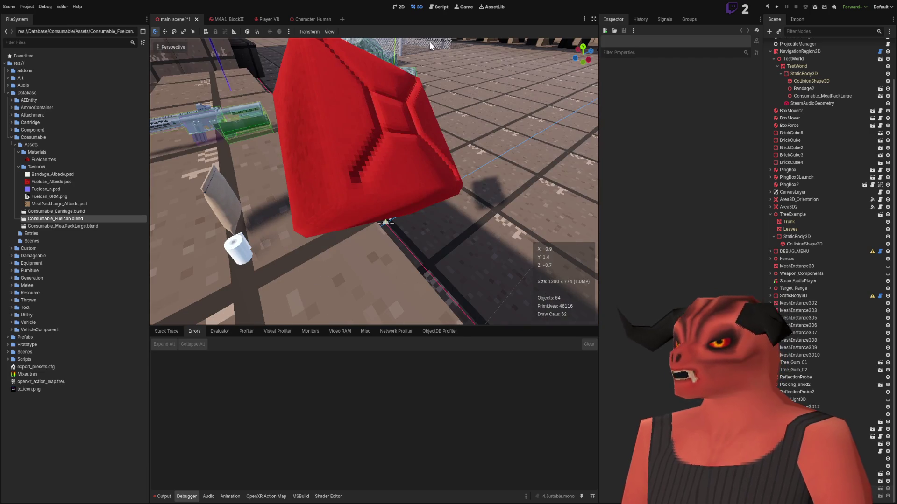
pyautogui.press('s')
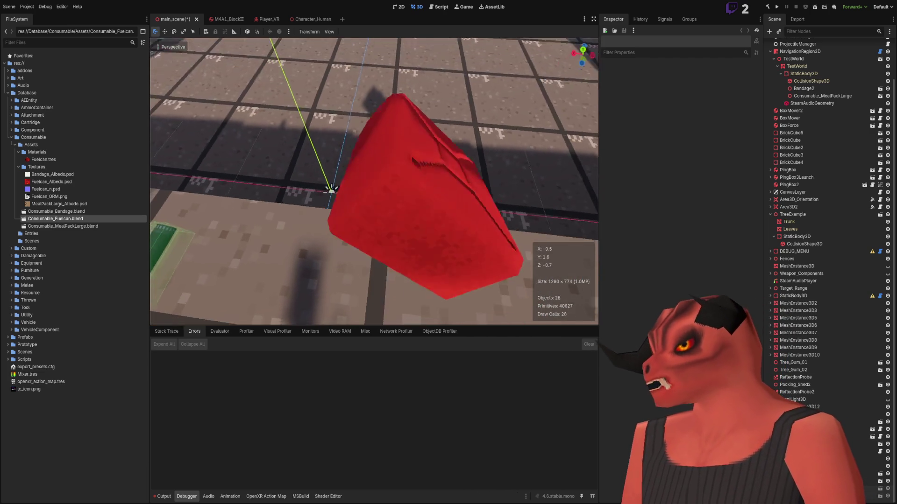
pyautogui.press('s')
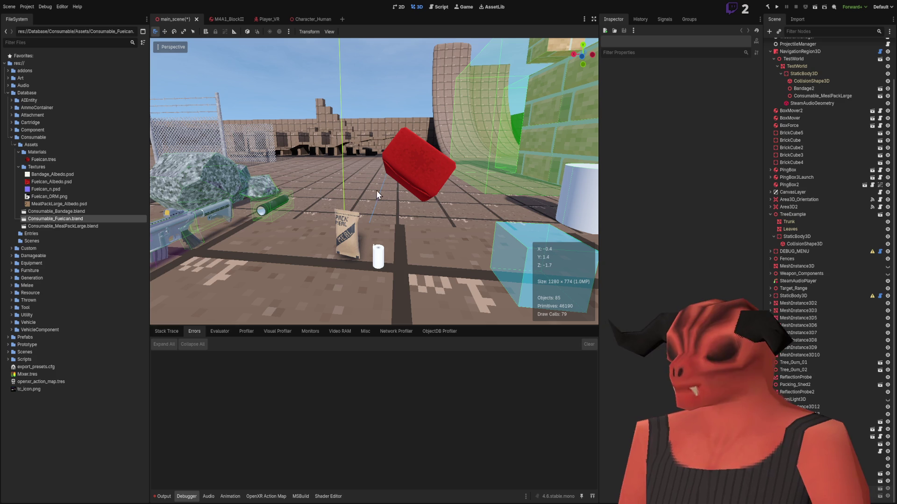
# Step: Zero the fuel can's X, Y and Z rotation, save main_scene, and view the can close up
pyautogui.click(428, 159)
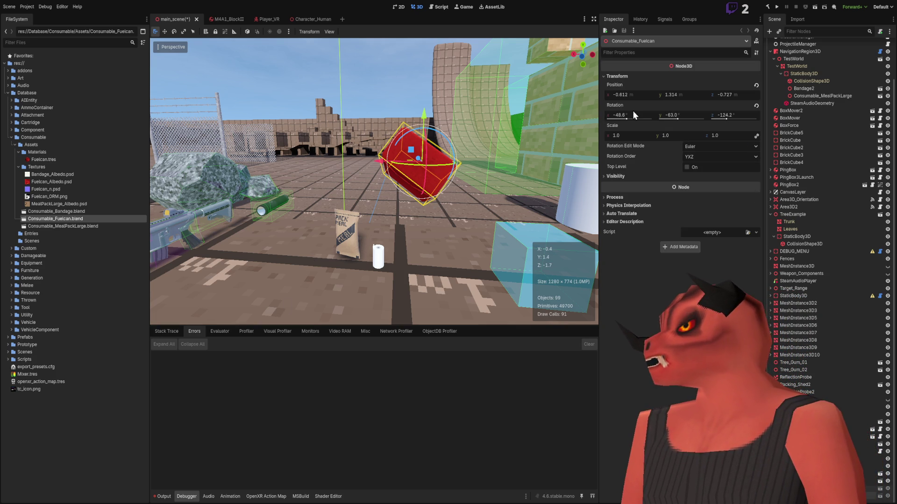
pyautogui.click(644, 114)
pyautogui.click(674, 114)
pyautogui.click(740, 115)
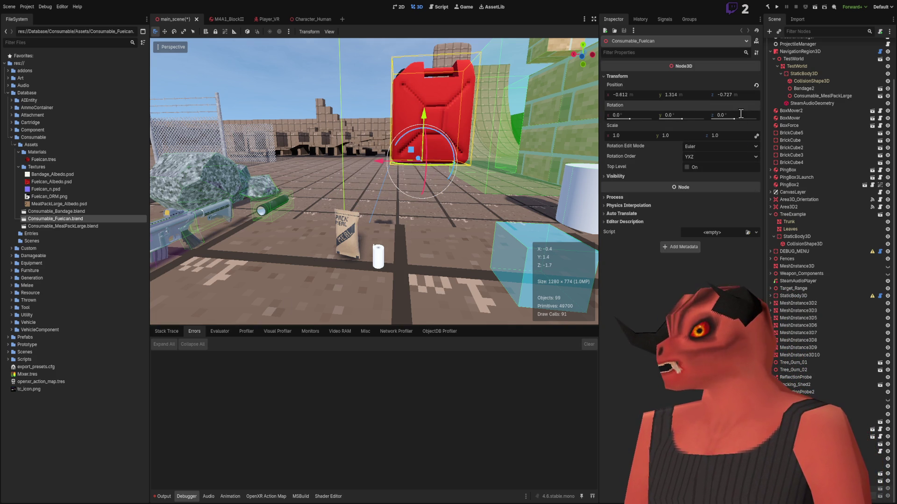
pyautogui.moveTo(354, 113)
pyautogui.mouseDown()
pyautogui.moveTo(320, 130)
pyautogui.moveTo(420, 100)
pyautogui.mouseUp()
pyautogui.hotkey('ctrl', 's')
pyautogui.moveTo(391, 177); pyautogui.dragTo(232, 351)
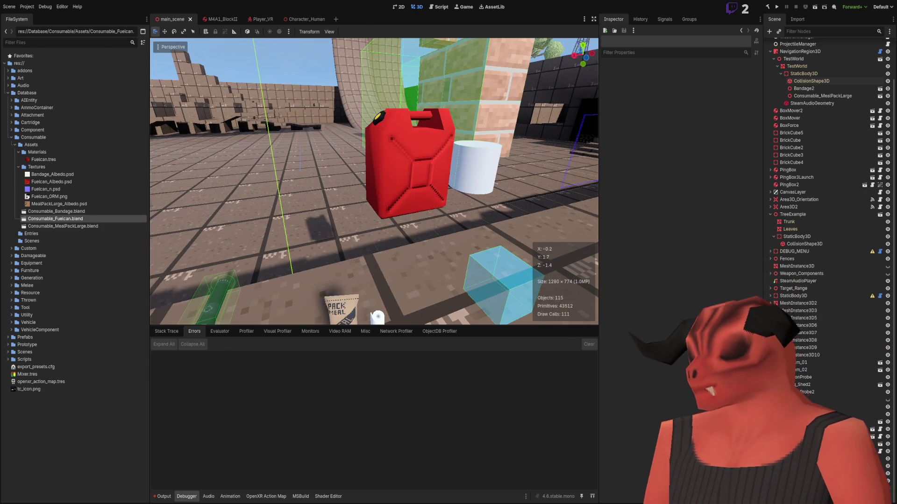
pyautogui.hotkey('alt', 'Tab')
pyautogui.hotkey('alt', 'Tab')
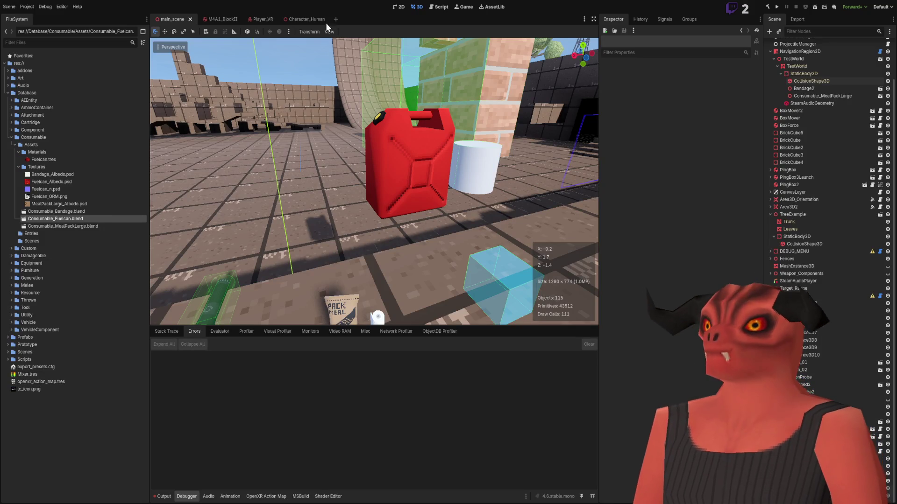
pyautogui.hotkey('alt', 'Tab')
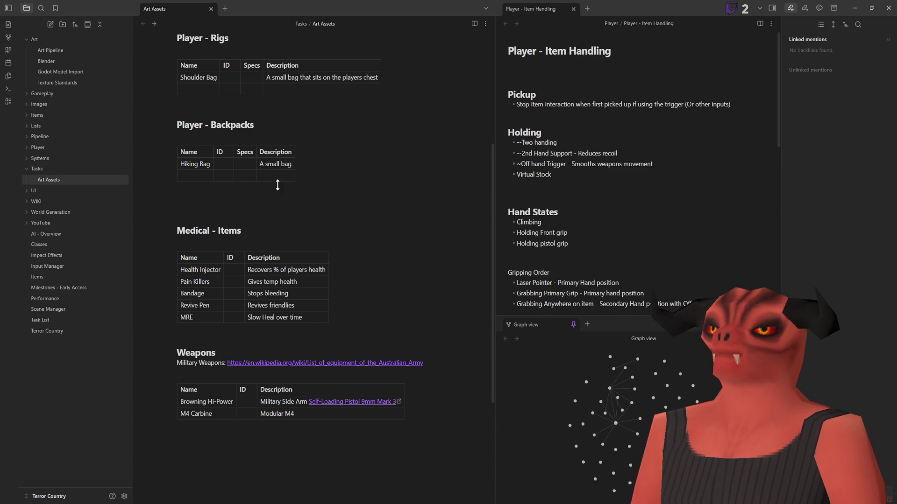
# Step: Add a 'Status' header column to the Medical - Items table, then return to Godot
pyautogui.click(333, 287)
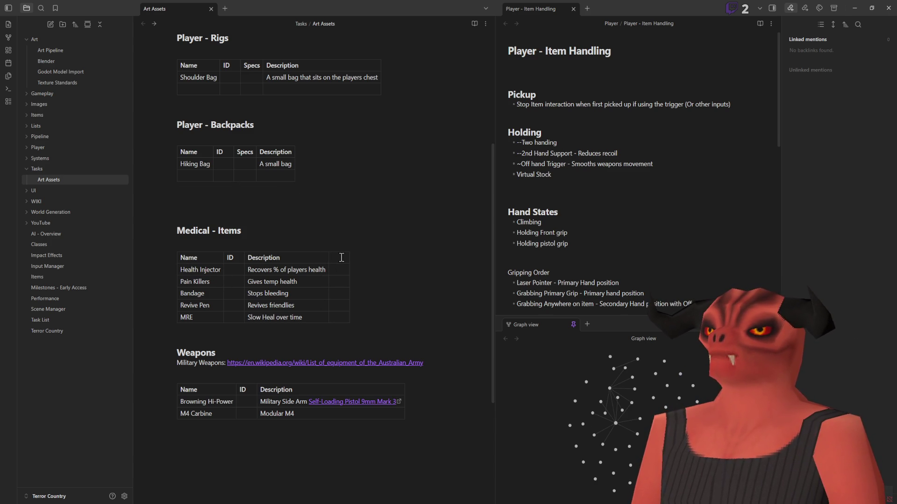
pyautogui.write('Status')
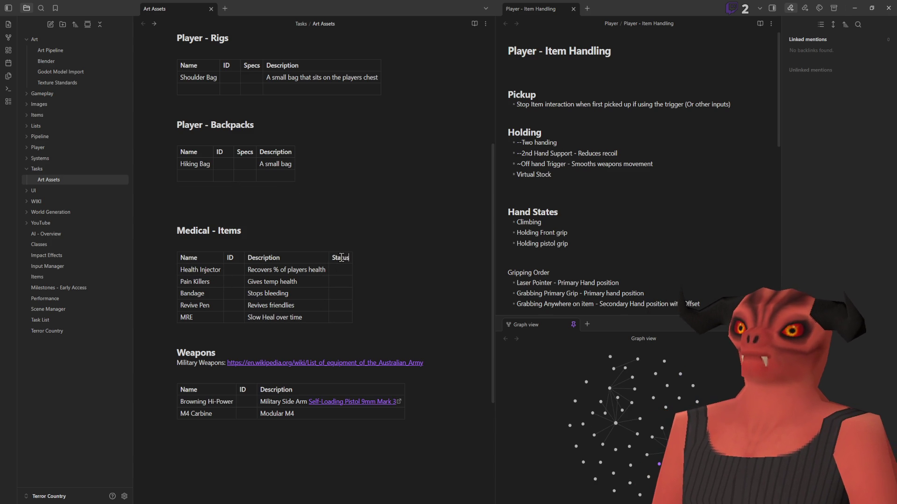
pyautogui.click(340, 273)
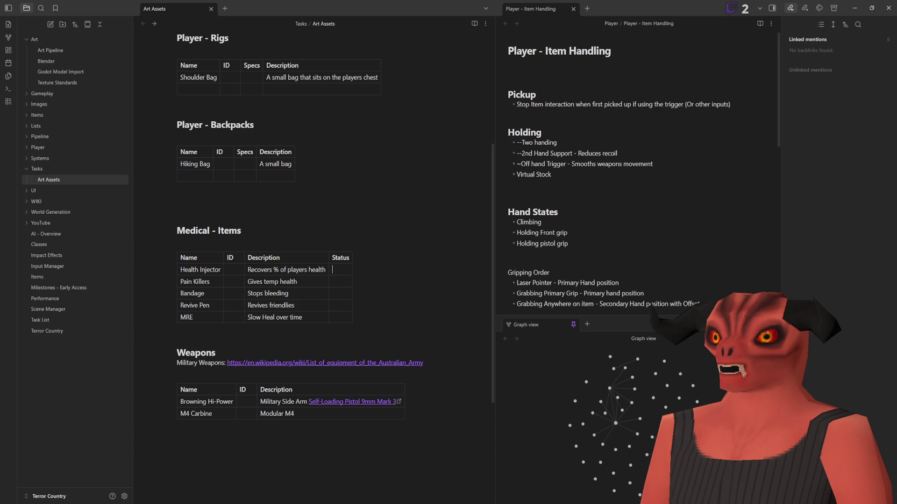
pyautogui.hotkey('alt', 'Tab')
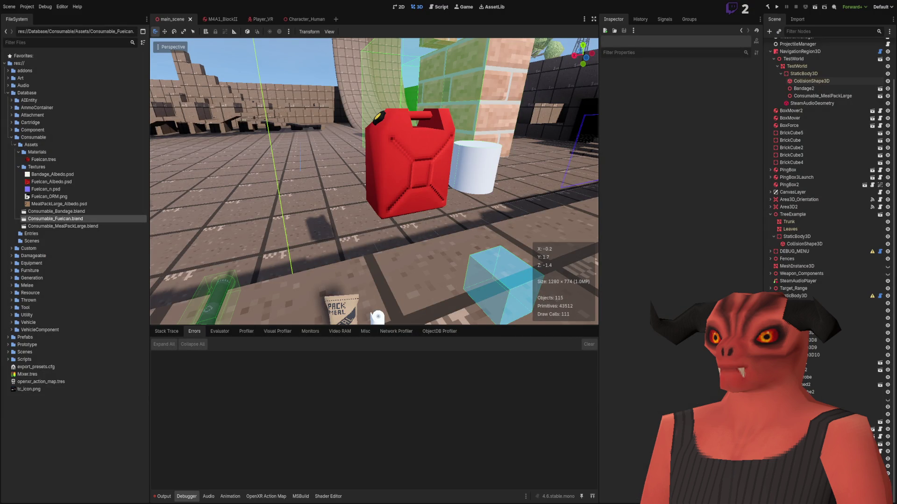
# Step: Back in the Art Assets note, start a new line under the Medical - Items heading
pyautogui.hotkey('alt', 'Tab')
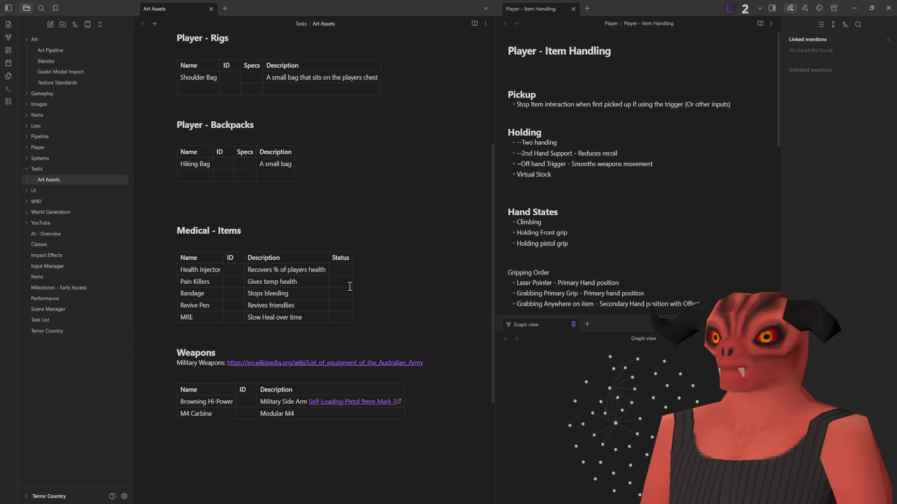
pyautogui.scroll(5, 350, 286)
pyautogui.scroll(-6, 334, 289)
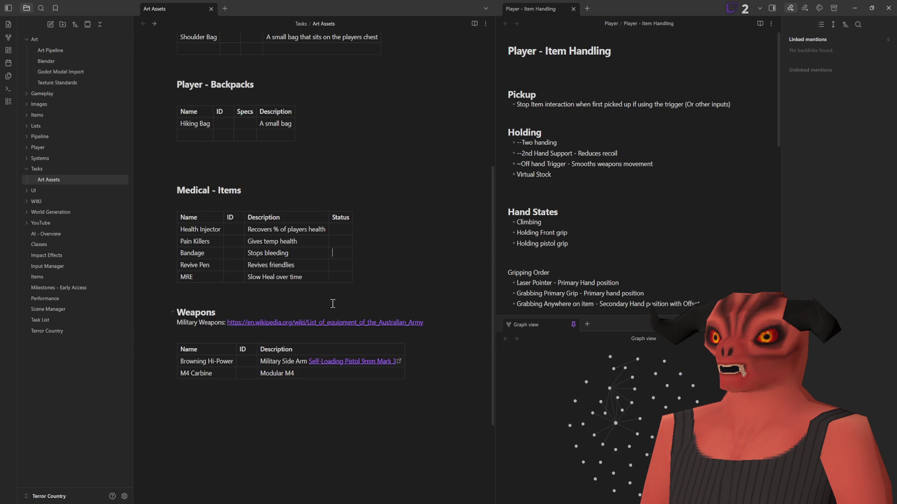
pyautogui.rightClick(343, 231)
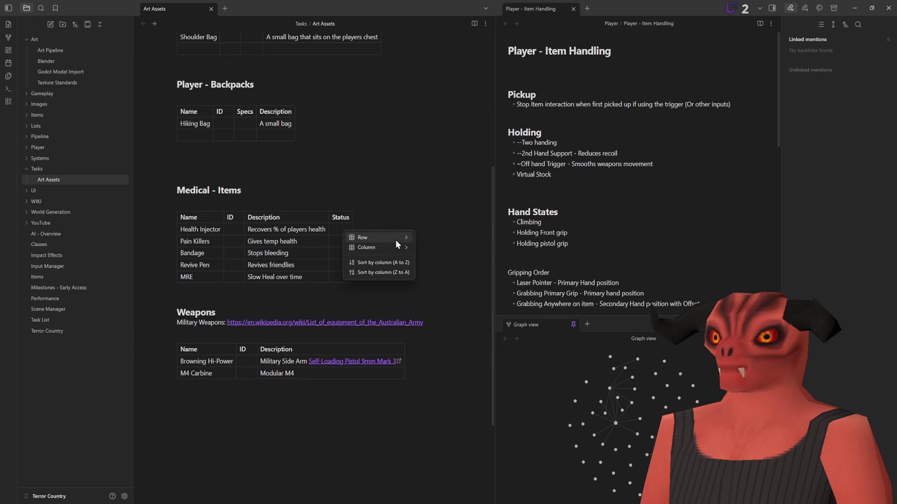
pyautogui.click(369, 199)
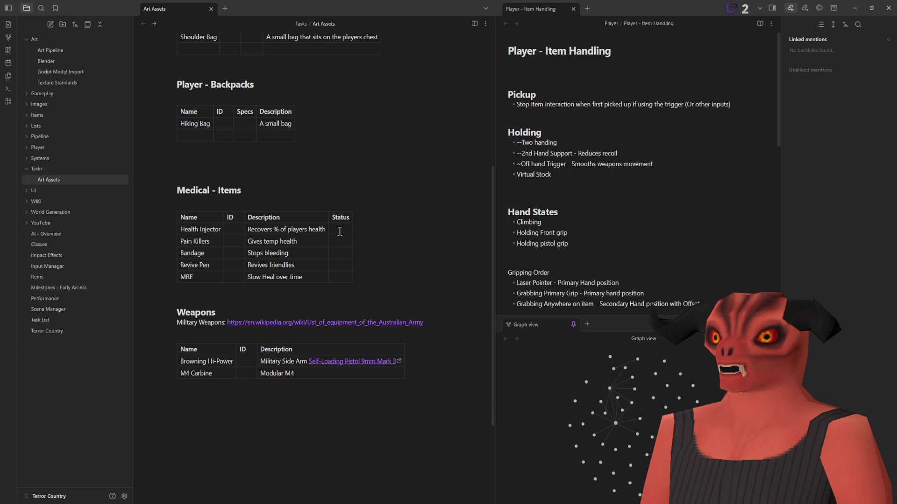
pyautogui.scroll(5, 296, 177)
pyautogui.scroll(-6, 296, 179)
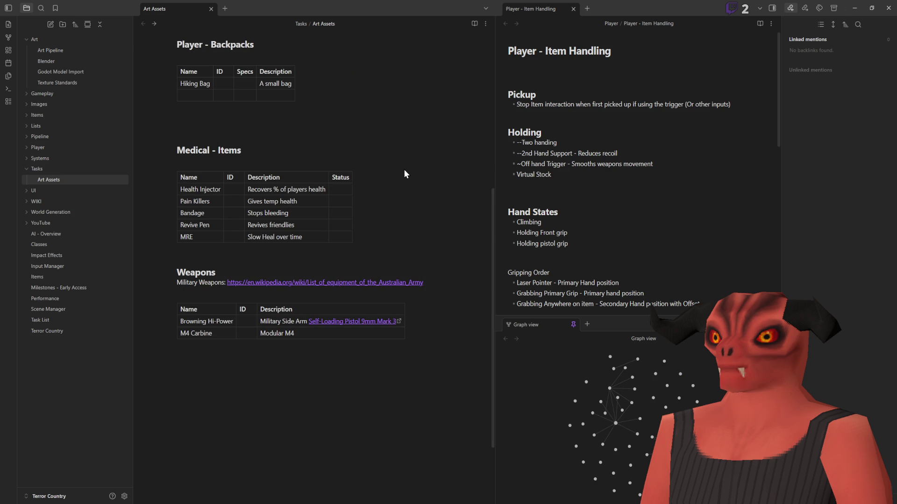
# Step: Type the legend 'Blank / In Progress / In Game / Complete' and fix its typos
pyautogui.write('B')
pyautogui.write('IOO')
pyautogui.press('BackSpace')
pyautogui.press('BackSpace')
pyautogui.write('n Progress / I')
pyautogui.write('n')
pyautogui.write(' Game / Cop')
pyautogui.press('BackSpace')
pyautogui.write('mplete')
pyautogui.scroll(2, 193, 140)
pyautogui.scroll(1, 193, 140)
pyautogui.moveTo(176, 212); pyautogui.dragTo(376, 211)
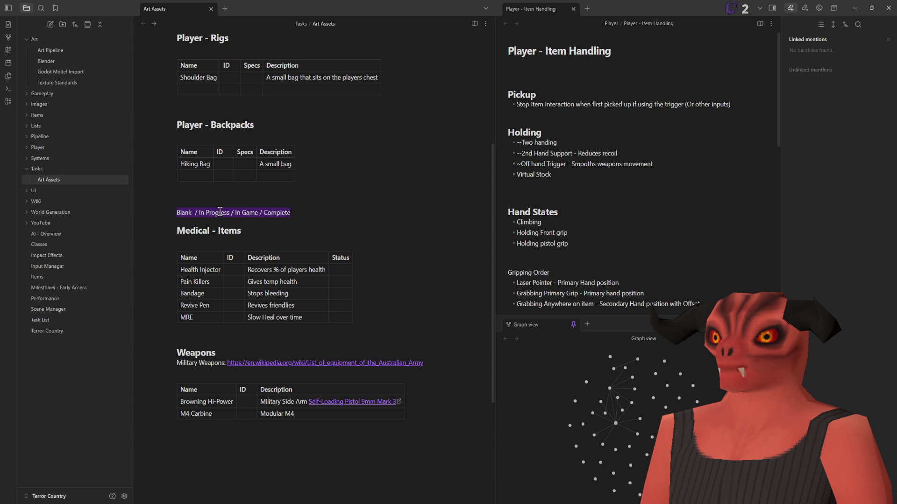
pyautogui.click(298, 212)
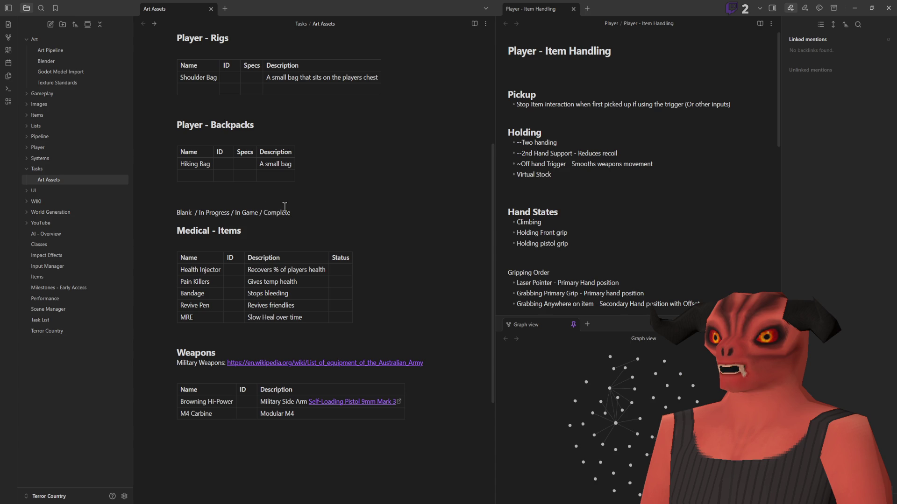
# Step: Take 'In Progress' from the legend and paste it into the Bandage and MRE Status cells
pyautogui.moveTo(289, 210)
pyautogui.mouseDown()
pyautogui.moveTo(174, 208)
pyautogui.moveTo(220, 211)
pyautogui.mouseUp()
pyautogui.click(220, 211)
pyautogui.moveTo(229, 212)
pyautogui.mouseDown()
pyautogui.moveTo(198, 212)
pyautogui.moveTo(259, 212)
pyautogui.mouseUp()
pyautogui.click(260, 214)
pyautogui.click(341, 293)
pyautogui.write('In Progress')
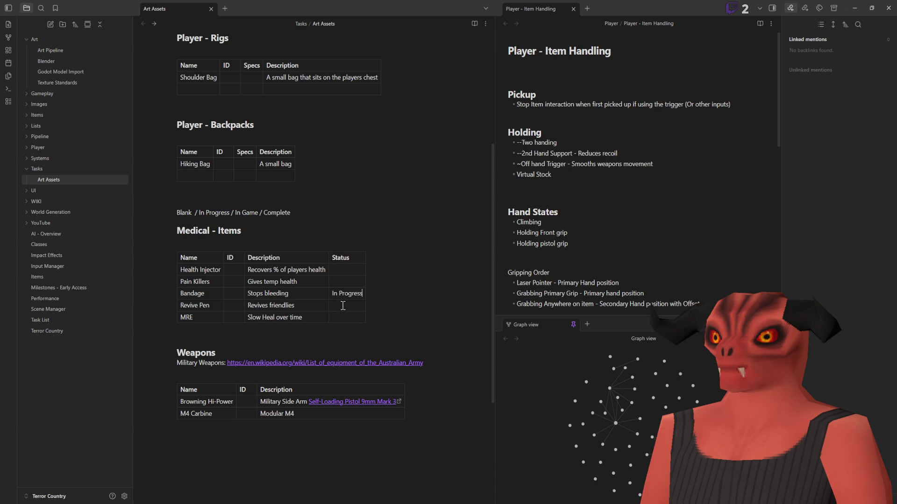
pyautogui.click(347, 317)
pyautogui.write('In Progress')
# Step: Select the 'Medical - Items' heading text for copying
pyautogui.doubleClick(189, 317)
pyautogui.click(204, 280)
pyautogui.press('Down')
pyautogui.press('Down')
pyautogui.press('Down')
pyautogui.press('Tab')
pyautogui.scroll(5, 208, 288)
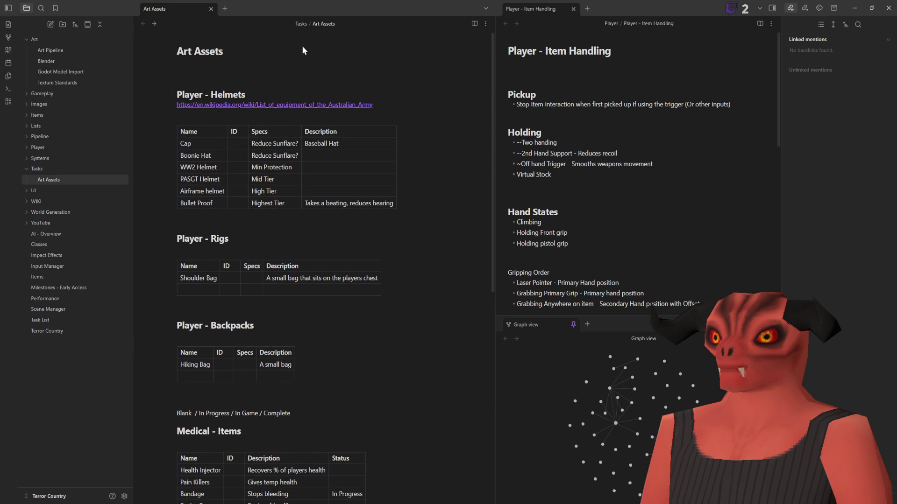
pyautogui.scroll(-7, 196, 290)
pyautogui.moveTo(252, 150); pyautogui.dragTo(177, 150)
pyautogui.hotkey('ctrl', 'c')
# Step: Paste the heading below the Weapons table and rename it 'Consumables - Items'
pyautogui.click(310, 367)
pyautogui.hotkey('ctrl', 'v')
pyautogui.doubleClick(186, 360)
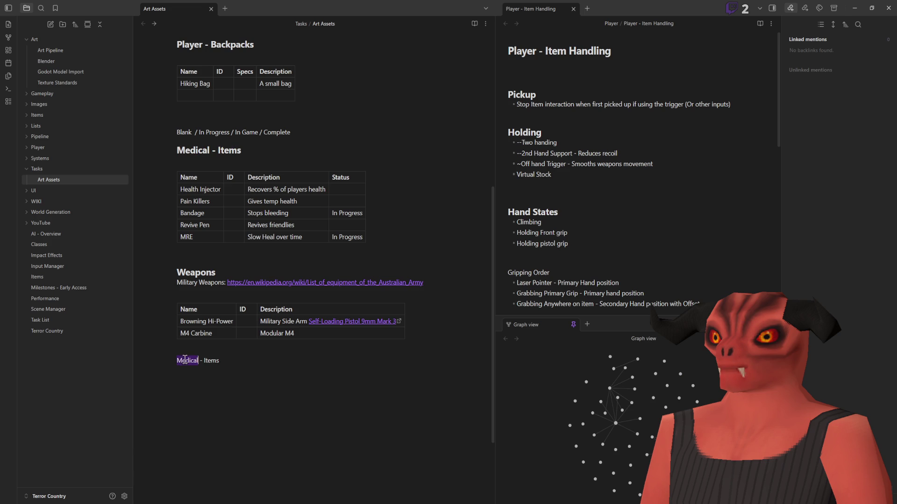
pyautogui.write('Consuma')
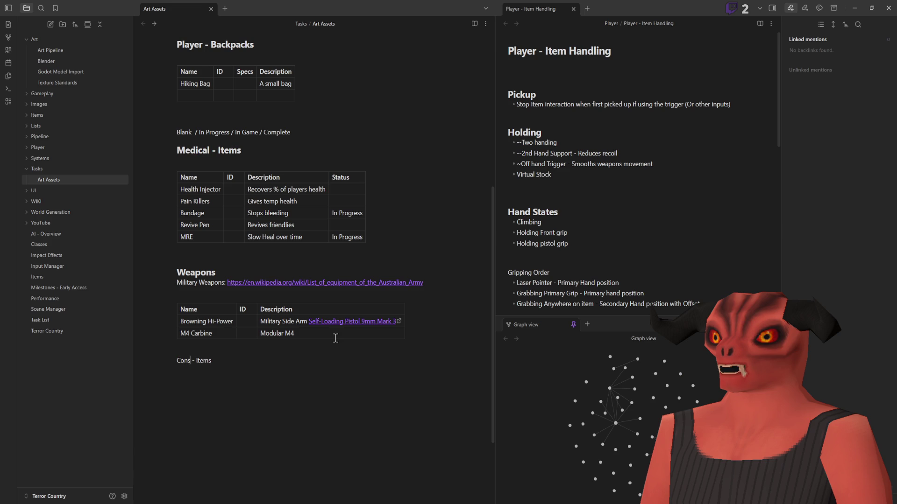
pyautogui.write('bles')
pyautogui.click(293, 351)
# Step: Paste a copy of the Weapons table under the Consumables heading
pyautogui.click(283, 290)
pyautogui.hotkey('ctrl', 'v')
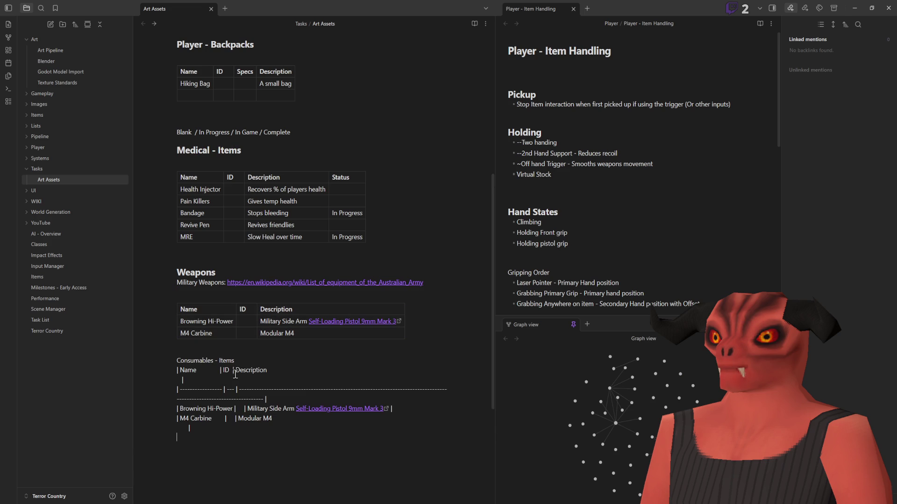
pyautogui.click(240, 366)
pyautogui.press('Return')
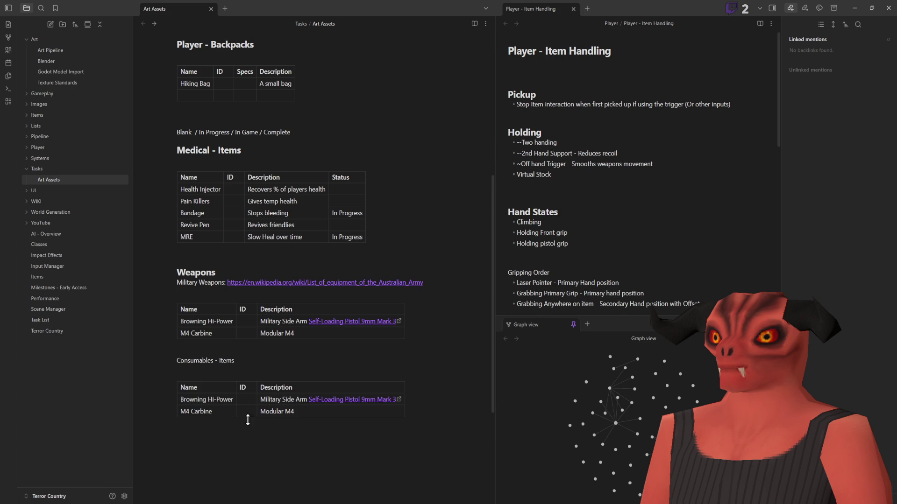
# Step: Clear the copied Browning Hi-Power and M4 Carbine entries, leaving an empty Name/ID/Description table
pyautogui.click(218, 400)
pyautogui.press('Delete')
pyautogui.press('Delete')
pyautogui.press('Delete')
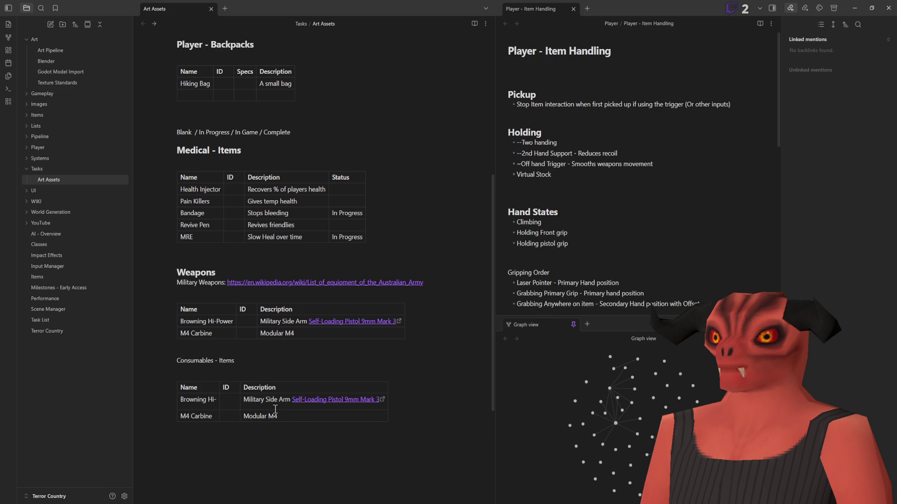
pyautogui.moveTo(293, 416); pyautogui.dragTo(180, 416)
pyautogui.press('BackSpace')
pyautogui.doubleClick(206, 401)
pyautogui.press('BackSpace')
pyautogui.press('Delete')
pyautogui.press('Delete')
pyautogui.press('Delete')
pyautogui.moveTo(224, 400); pyautogui.dragTo(362, 400)
pyautogui.press('BackSpace')
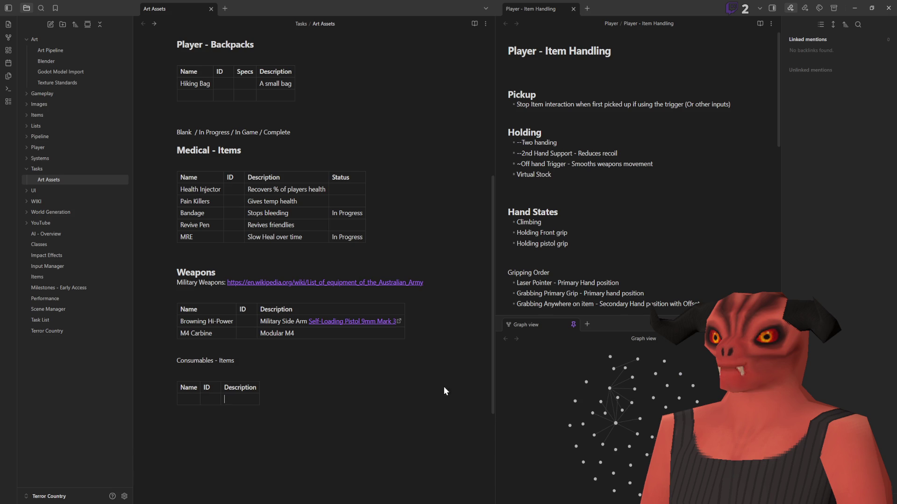
pyautogui.hotkey('alt', 'Tab')
# Step: Fly the Godot viewport up to the PACK MEAL bag, then pull back to see the rolls
pyautogui.press('w')
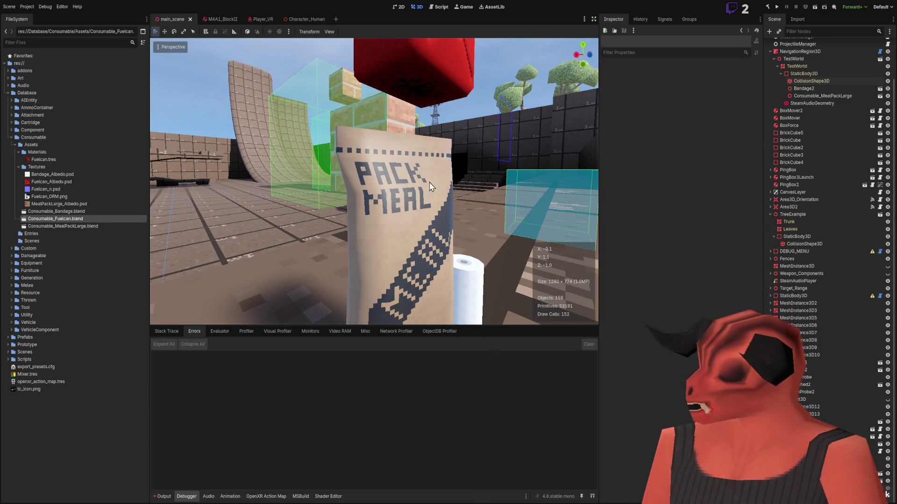
pyautogui.press('w')
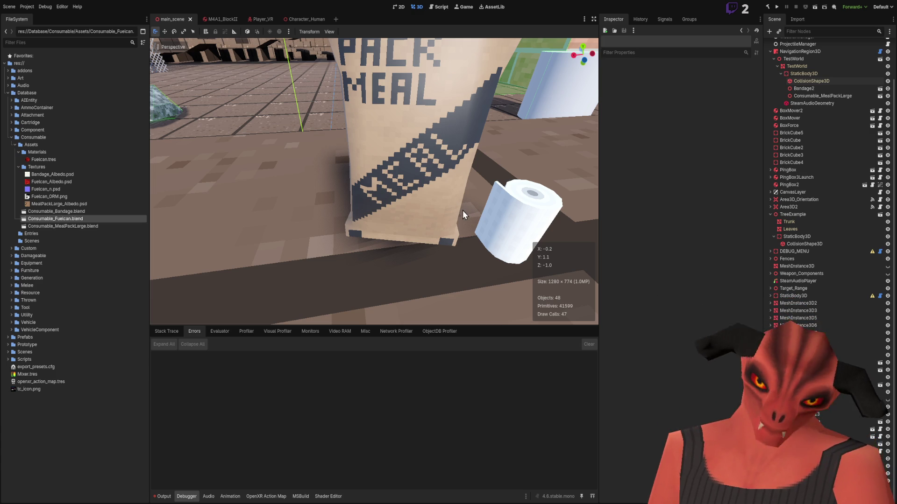
pyautogui.press('f')
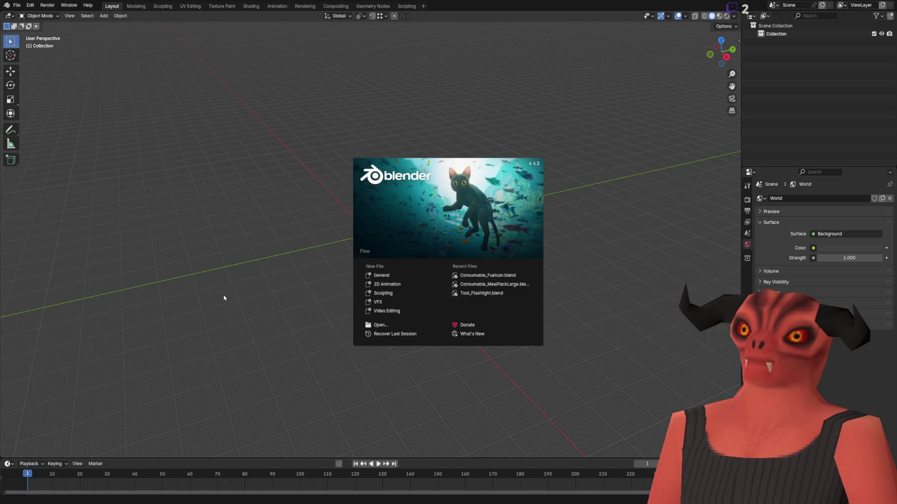
# Step: Add a cube to the empty Blender scene and enter Edit Mode
pyautogui.click(247, 327)
pyautogui.click(104, 15)
pyautogui.moveTo(117, 25)
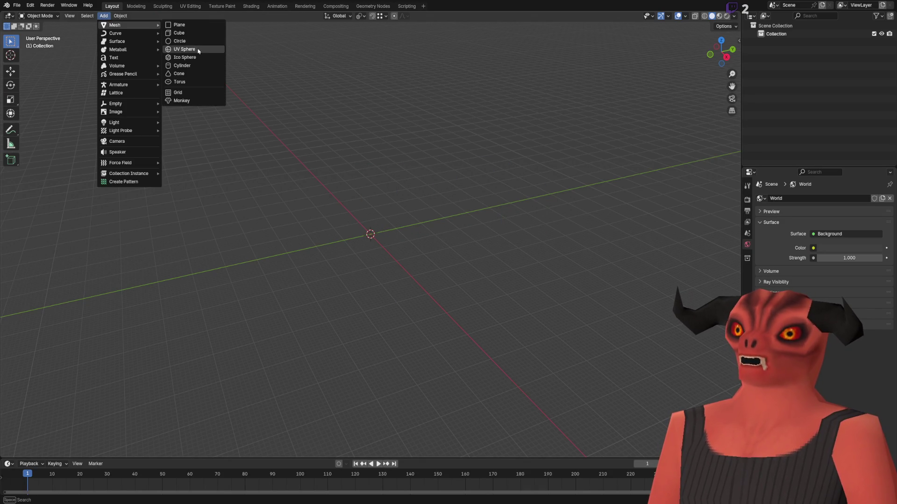
pyautogui.click(179, 33)
pyautogui.press('Tab')
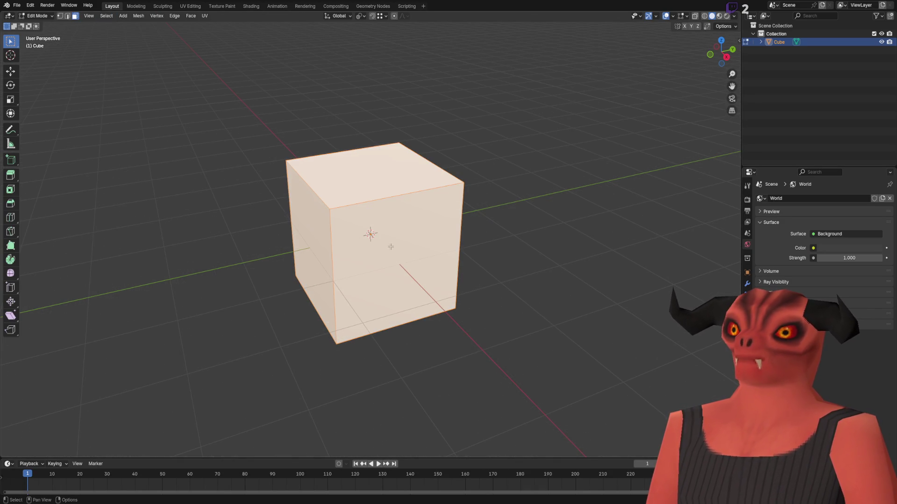
# Step: In UV Editing, create a new 32-bit Float Color Grid image
pyautogui.click(190, 5)
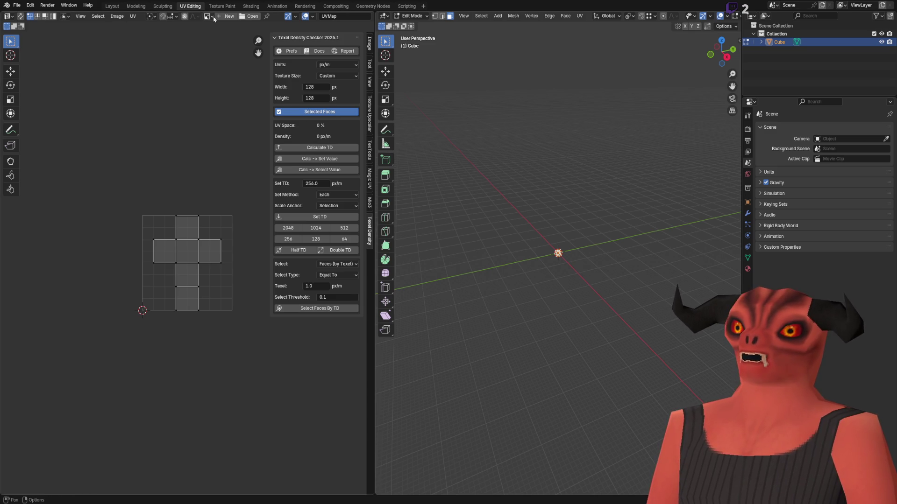
pyautogui.click(228, 16)
pyautogui.click(252, 69)
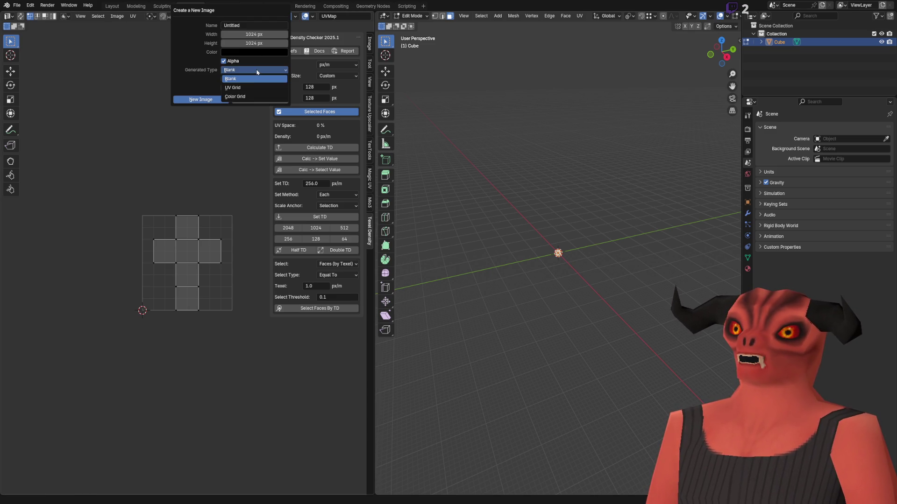
pyautogui.click(235, 88)
pyautogui.click(234, 79)
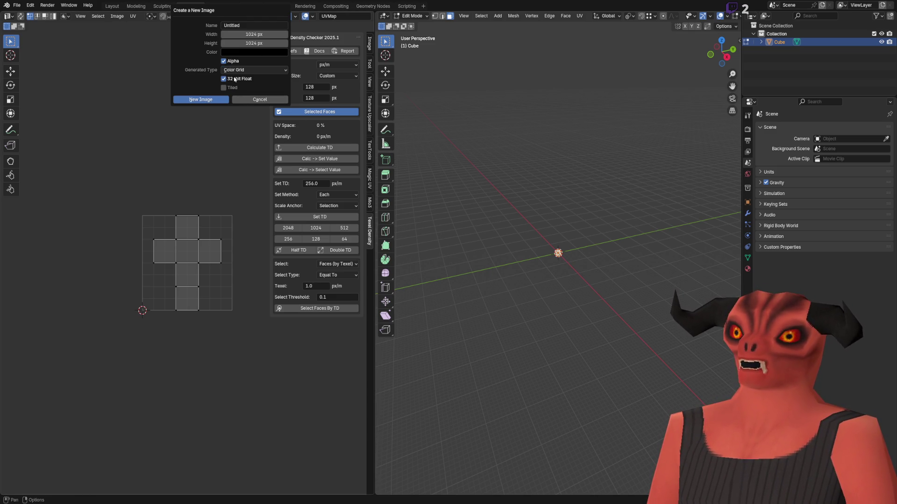
pyautogui.click(215, 100)
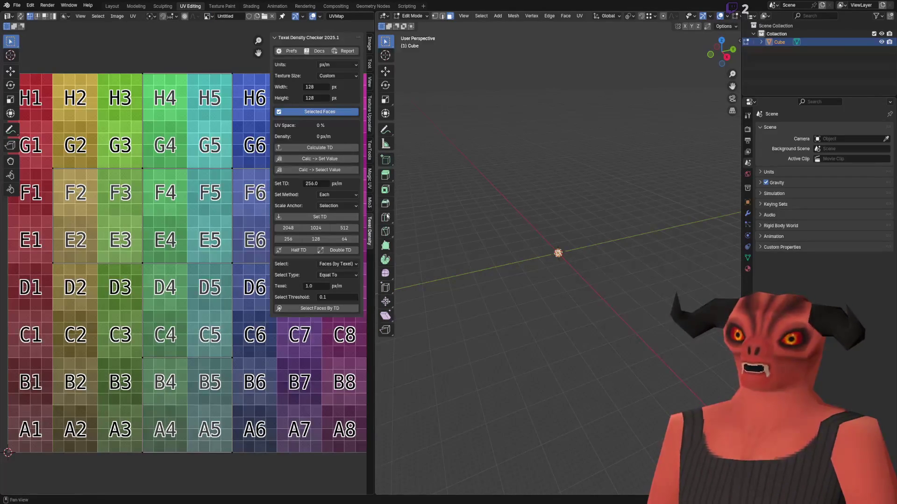
pyautogui.scroll(10, 591, 255)
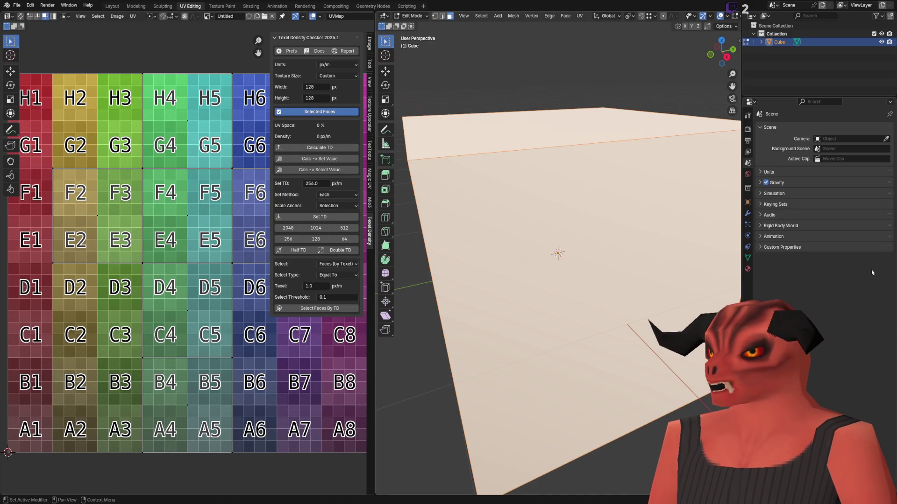
# Step: Give the cube a new material whose Base Color uses the Untitled colour grid texture
pyautogui.click(747, 268)
pyautogui.click(834, 171)
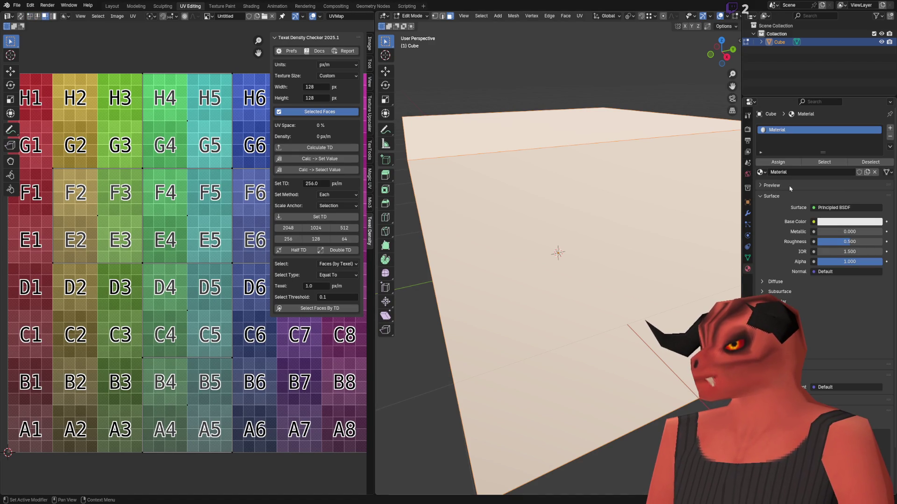
pyautogui.click(813, 221)
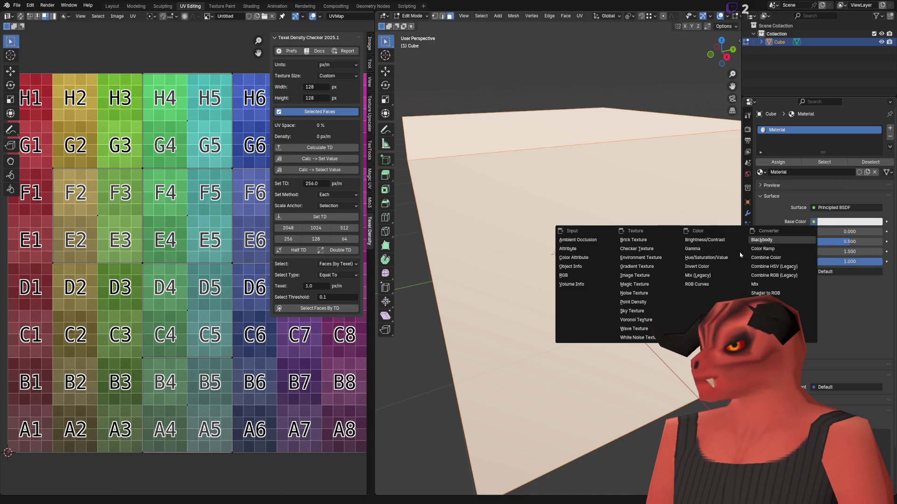
pyautogui.click(644, 278)
pyautogui.click(762, 231)
pyautogui.click(658, 252)
pyautogui.scroll(-5, 551, 280)
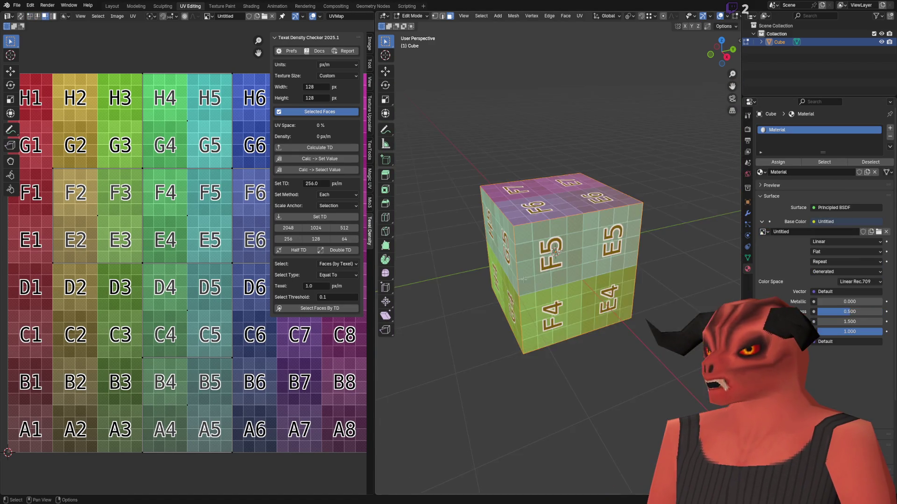
pyautogui.scroll(3, 551, 280)
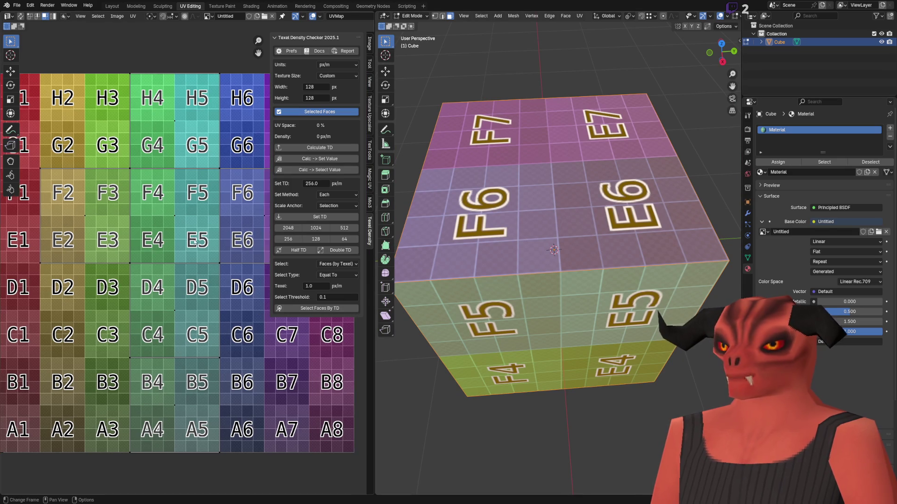
pyautogui.scroll(-4, 178, 261)
# Step: Set the image texture interpolation to Closest for crisp pixels
pyautogui.click(10, 86)
pyautogui.moveTo(200, 241); pyautogui.dragTo(485, 315)
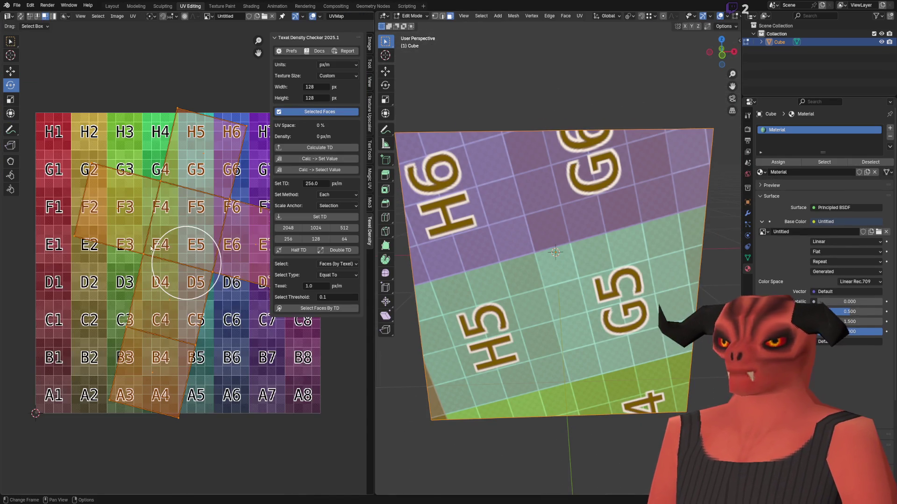
pyautogui.click(837, 241)
pyautogui.click(836, 270)
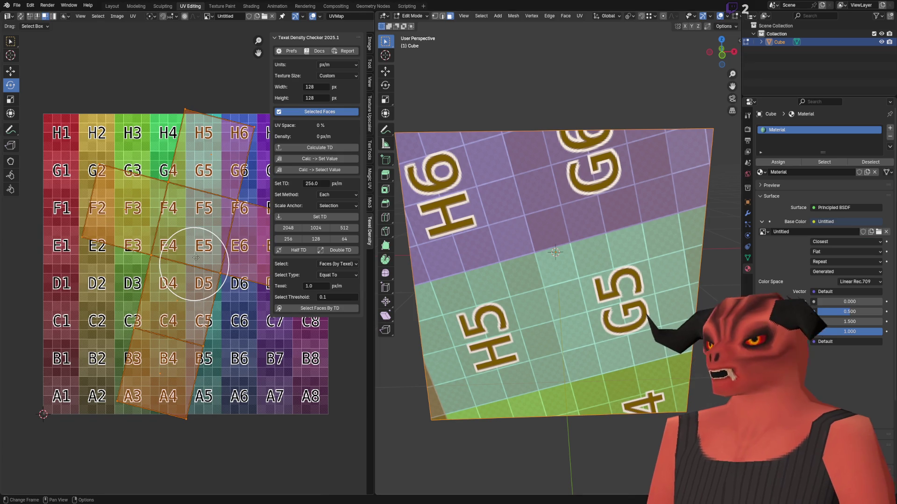
# Step: Undo the UV rotation, scale the UV island down, then delete the test cube
pyautogui.hotkey('ctrl', 'z')
pyautogui.press('s')
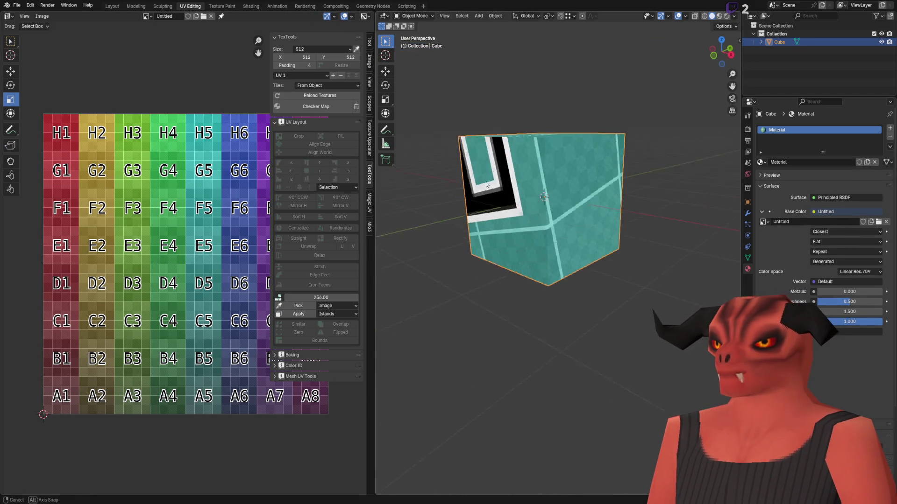
pyautogui.scroll(5, 486, 181)
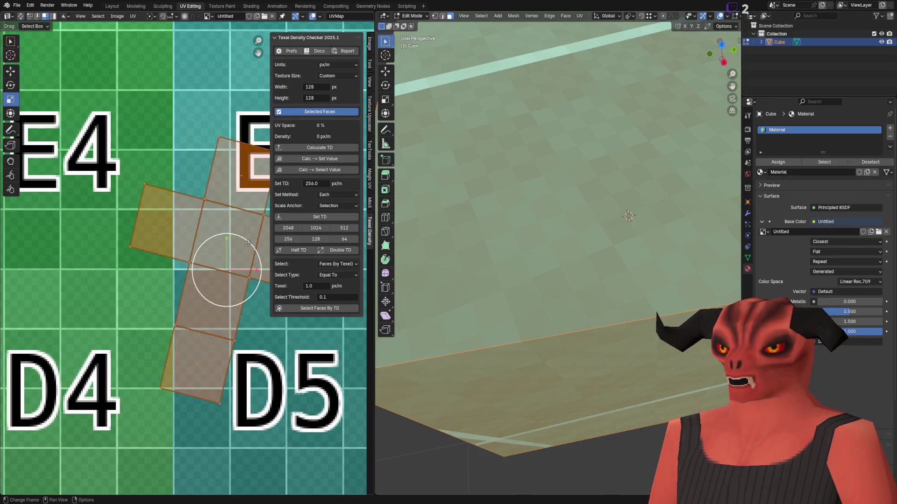
pyautogui.moveTo(248, 242); pyautogui.dragTo(250, 240)
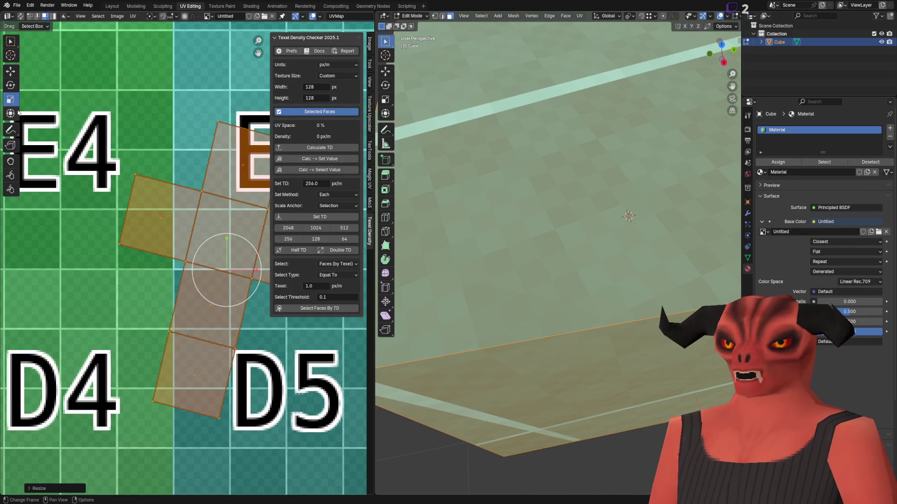
pyautogui.press('r')
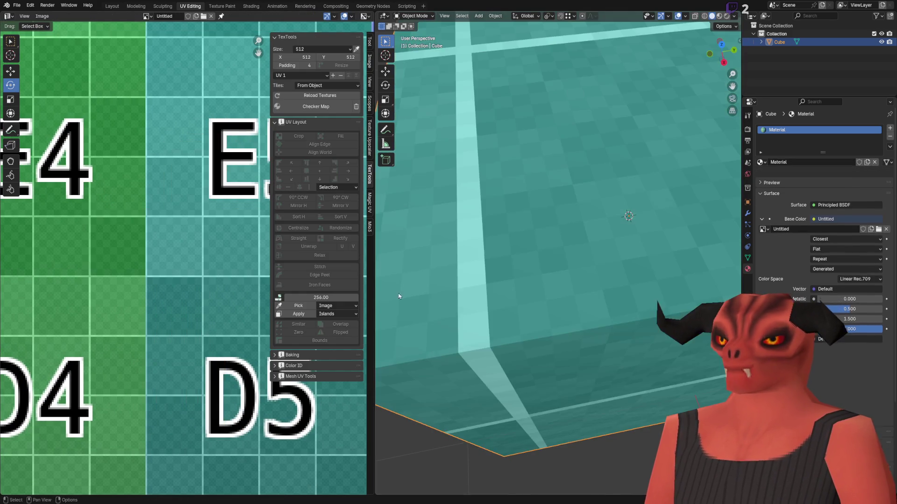
pyautogui.scroll(-3, 579, 275)
pyautogui.scroll(5, 534, 313)
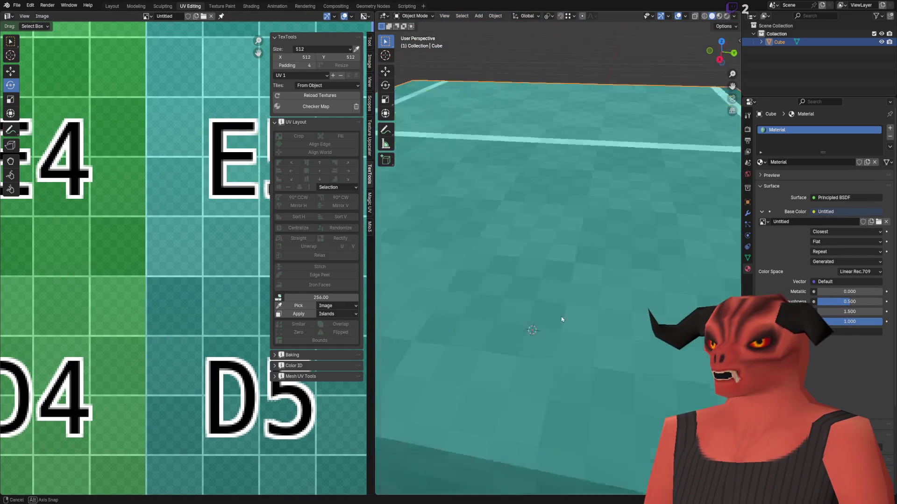
pyautogui.scroll(3, 624, 293)
pyautogui.scroll(5, 544, 220)
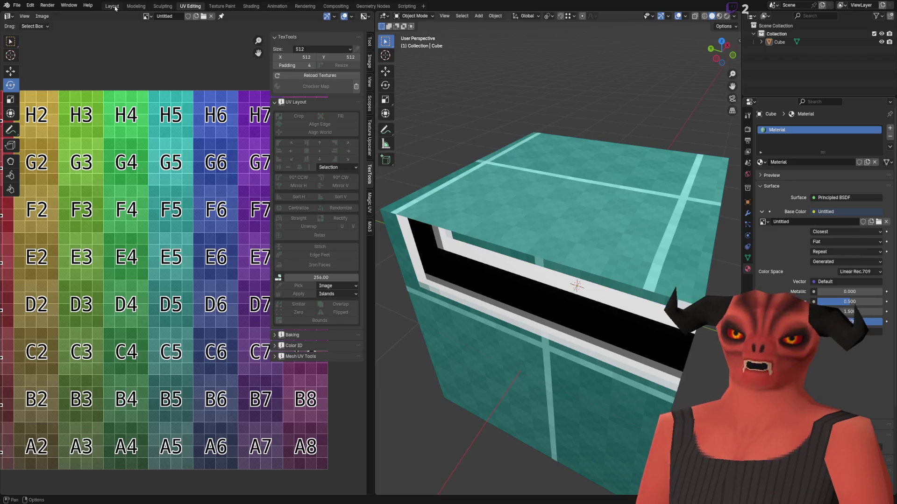
pyautogui.press('Delete')
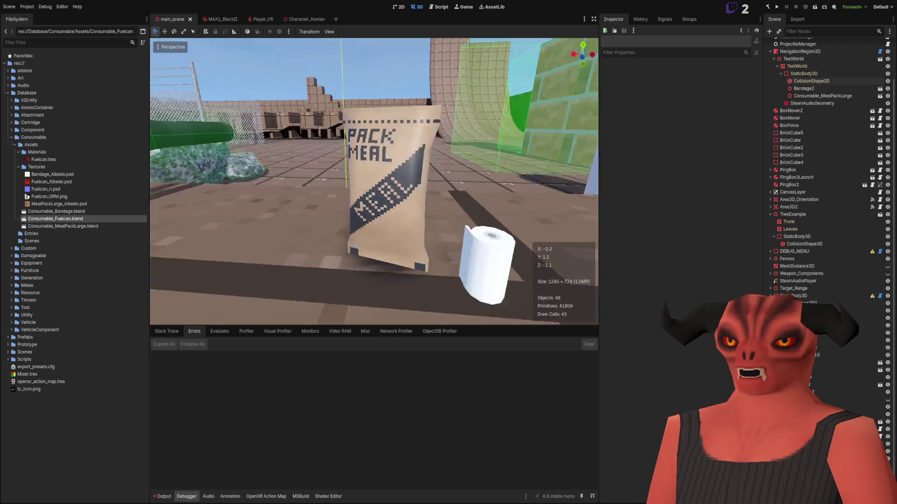
# Step: Fly the view toward the red fuel can and the meal pack and roll
pyautogui.press('s')
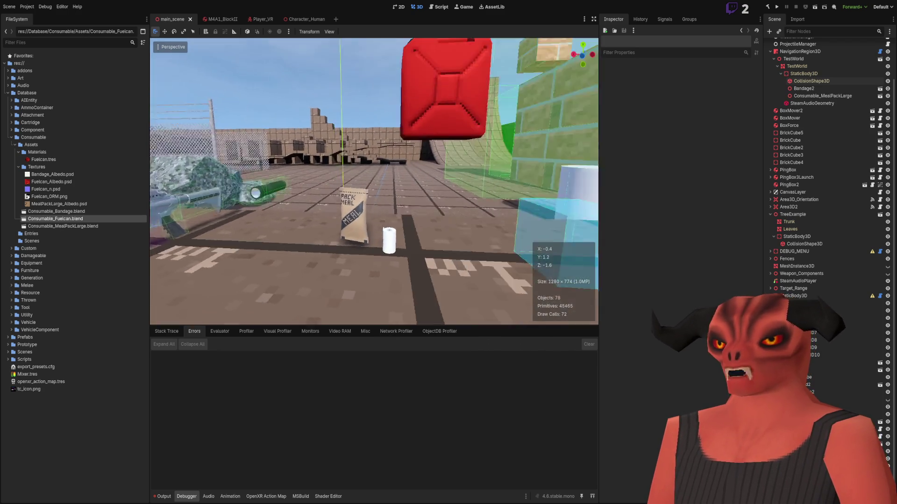
pyautogui.press('w')
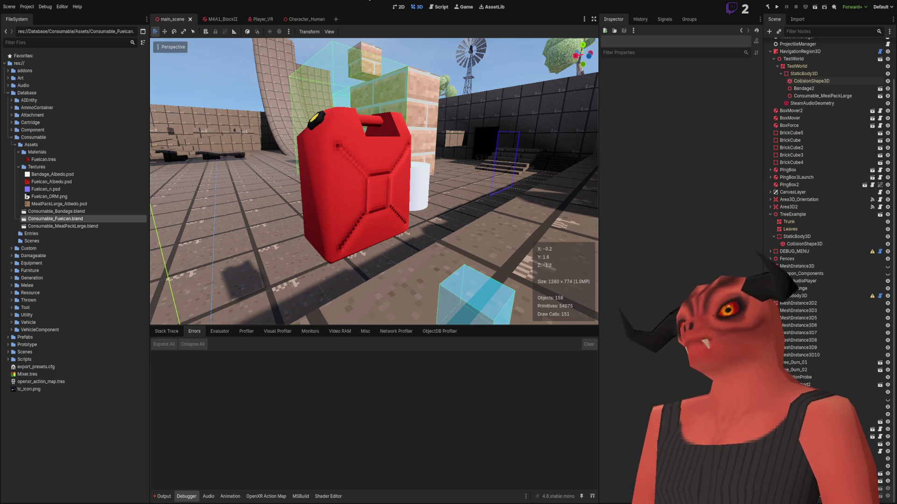
pyautogui.rightClick(428, 200)
pyautogui.press('w')
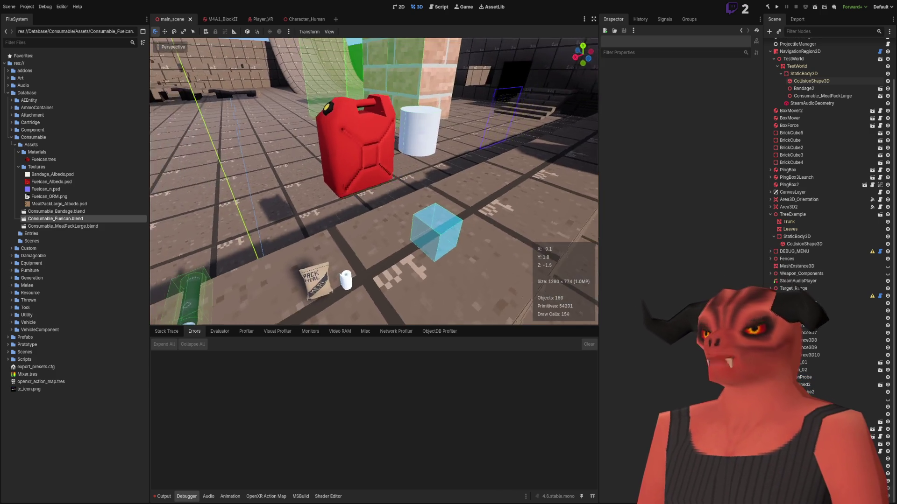
pyautogui.press('w')
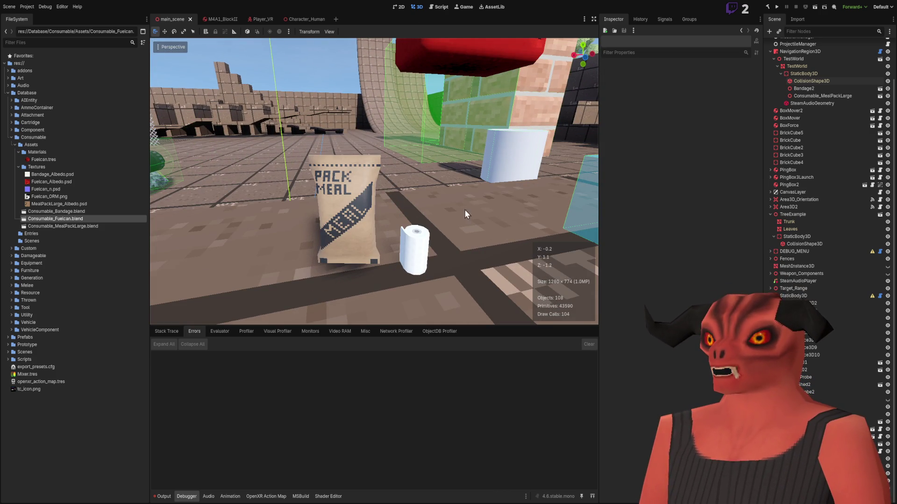
pyautogui.press('s')
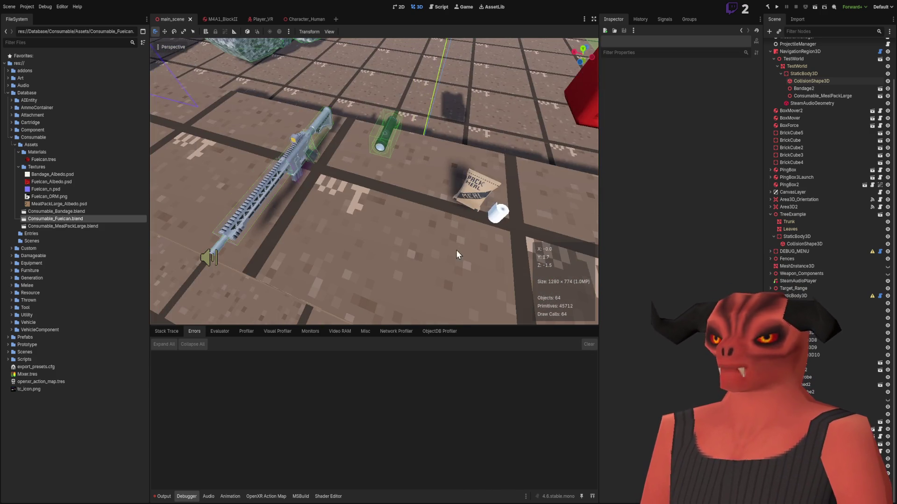
# Step: Circle close beside the fuel can, tilting down to show the floor items
pyautogui.rightClick(299, 276)
pyautogui.press('w')
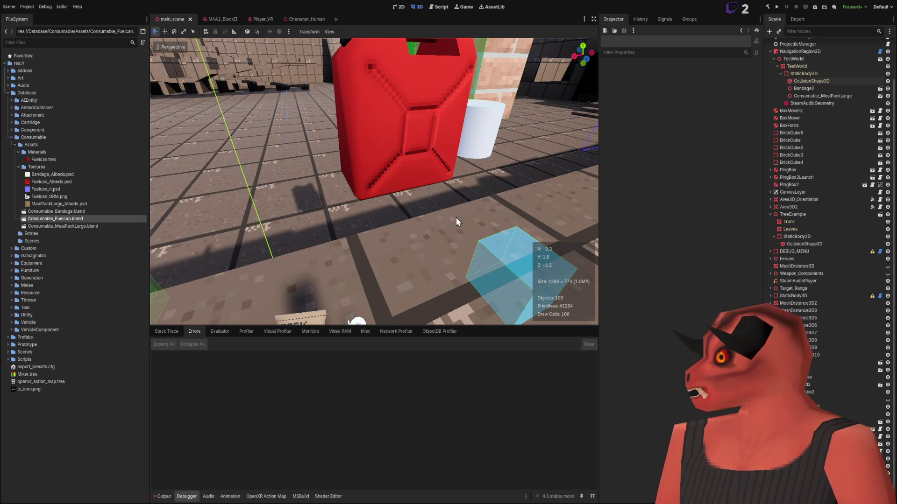
pyautogui.rightClick(434, 247)
pyautogui.press('s')
pyautogui.press('w')
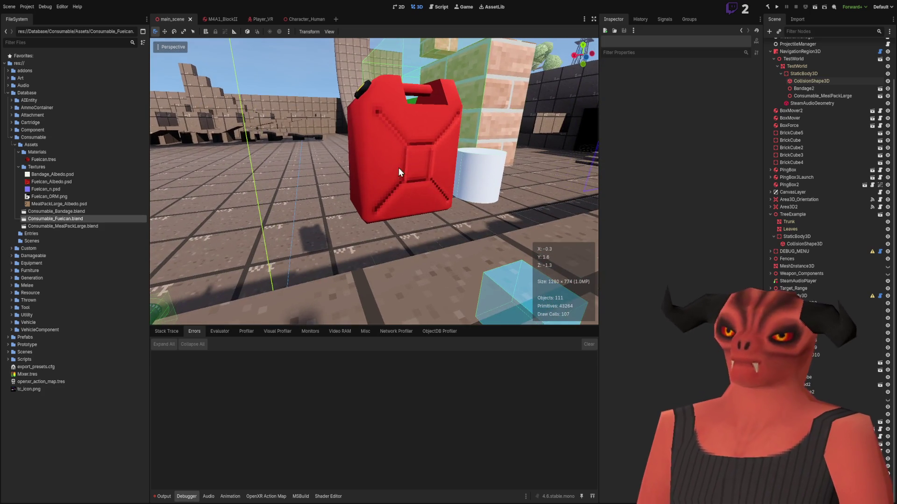
pyautogui.rightClick(407, 158)
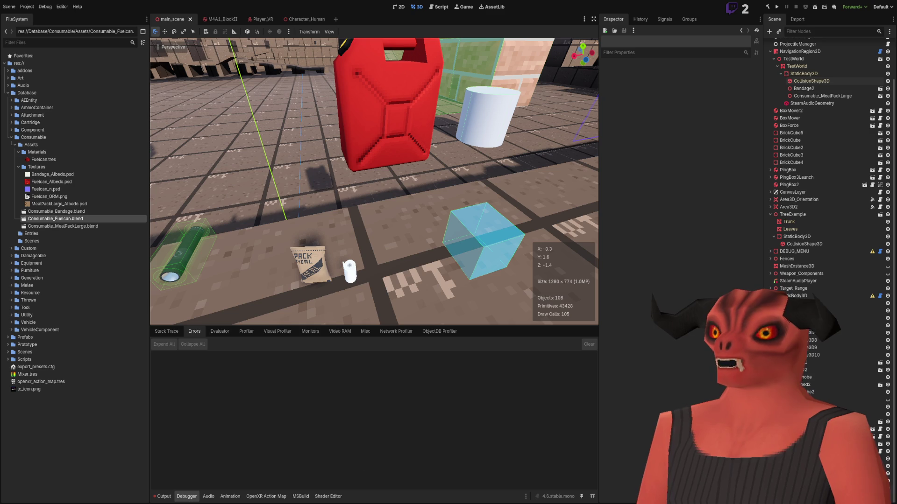
pyautogui.rightClick(408, 230)
pyautogui.press('w')
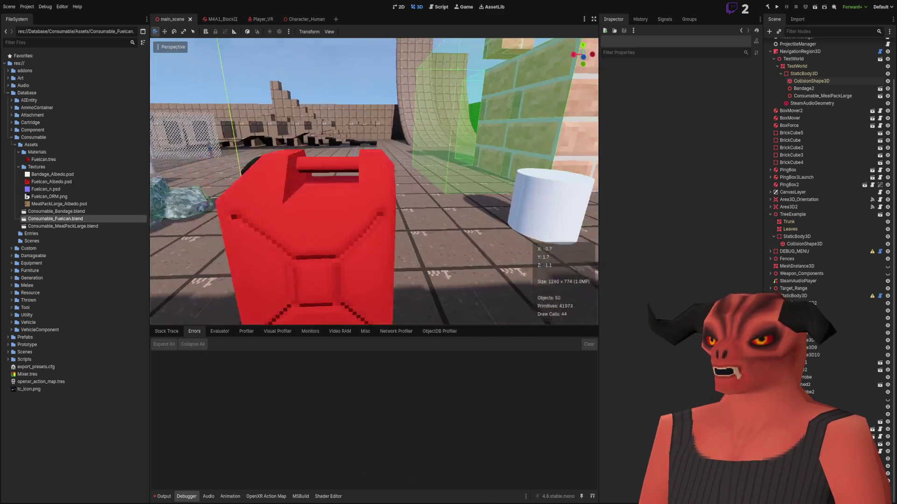
pyautogui.press('s')
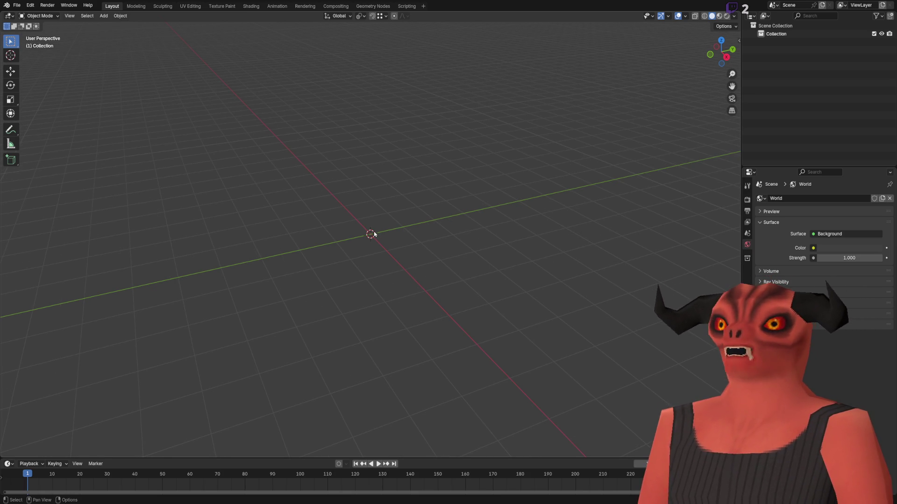
pyautogui.moveTo(374, 231); pyautogui.dragTo(371, 276)
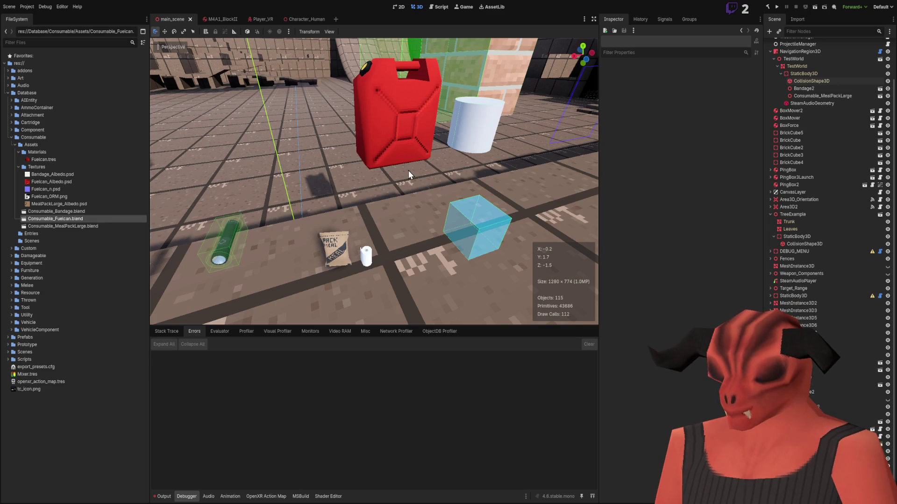
pyautogui.moveTo(408, 170); pyautogui.dragTo(577, 136)
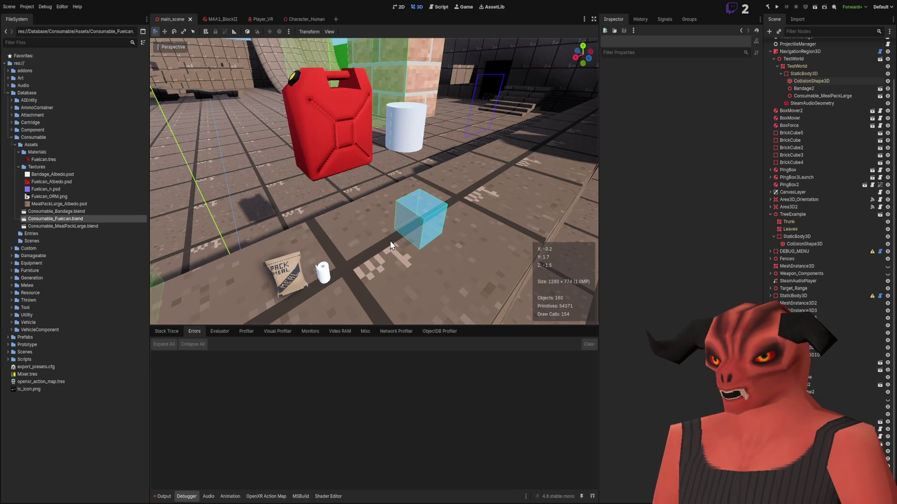
# Step: Orbit and zoom around the jerrycan and roll, then switch to the Art Assets notes
pyautogui.moveTo(391, 244)
pyautogui.mouseDown()
pyautogui.moveTo(327, 238)
pyautogui.moveTo(355, 241)
pyautogui.moveTo(336, 239)
pyautogui.moveTo(556, 142)
pyautogui.mouseUp()
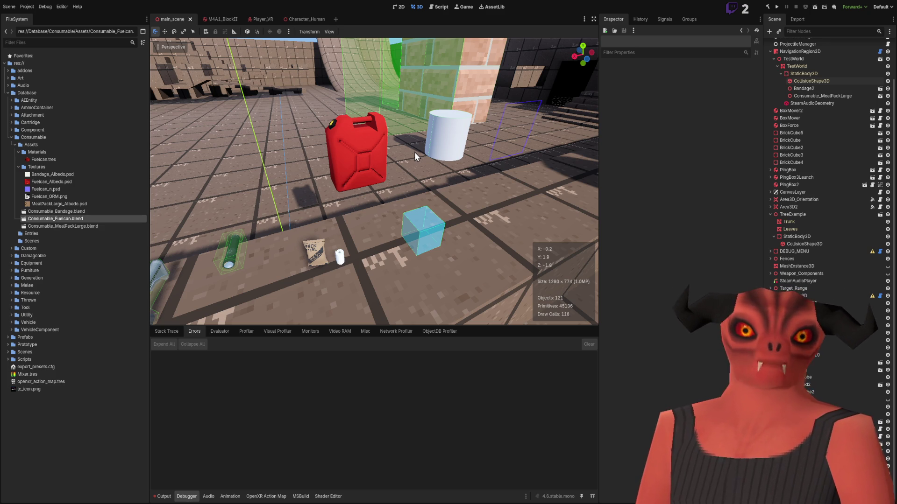
pyautogui.scroll(5, 391, 159)
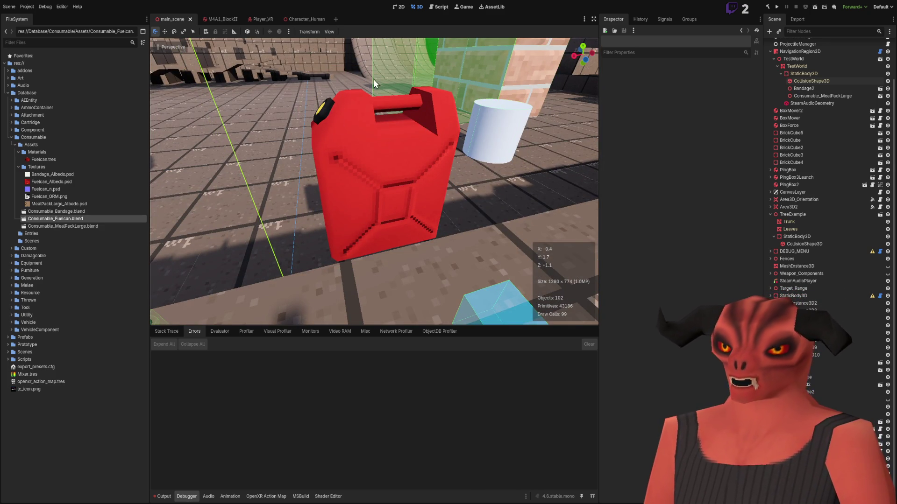
pyautogui.scroll(-3, 485, 198)
pyautogui.scroll(4, 485, 198)
pyautogui.scroll(5, 422, 164)
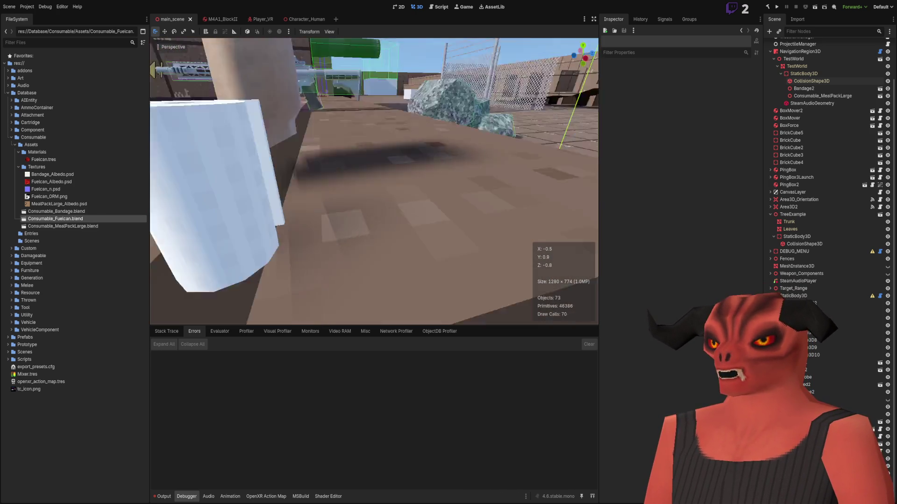
pyautogui.scroll(-6, 426, 166)
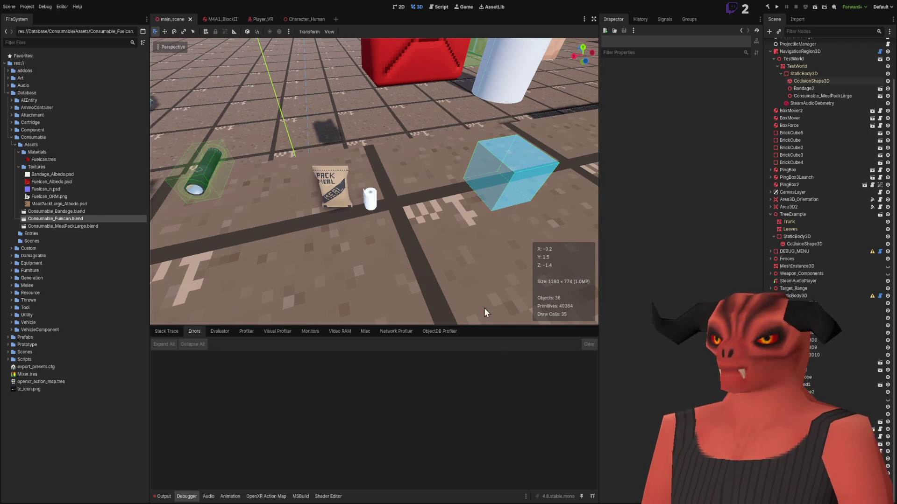
pyautogui.hotkey('alt', 'Tab')
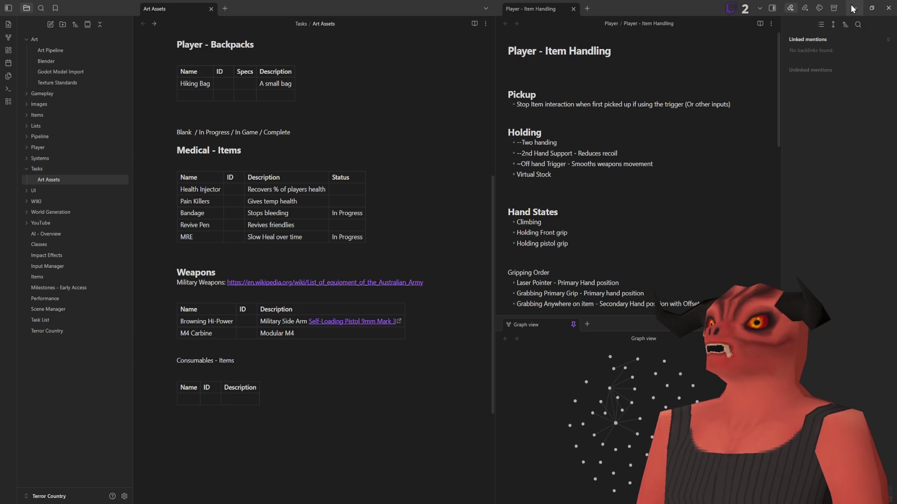
# Step: Close MealPackLarge_Albedo, Fuelcan, Fuelcan_n and Fuelcan_ORM, keeping only Bandage_Albedo.psd, then return to Godot
pyautogui.click(854, 8)
pyautogui.hotkey('alt', 'Tab')
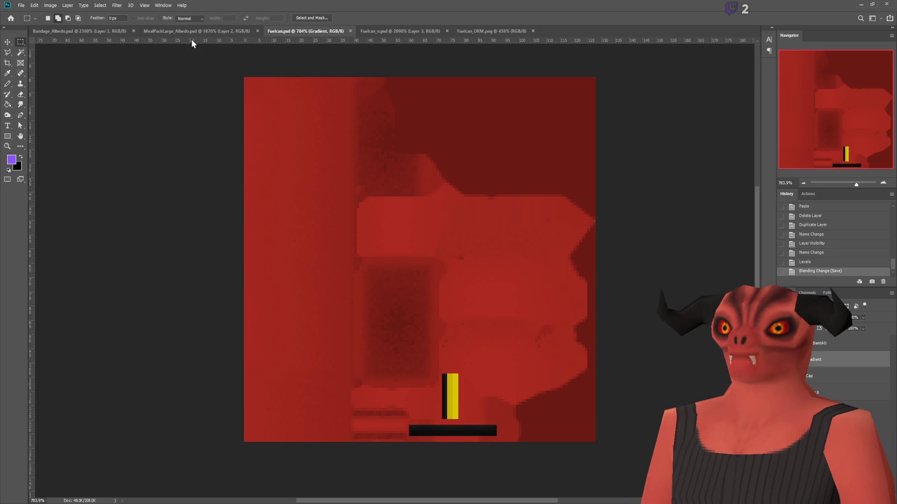
pyautogui.click(84, 31)
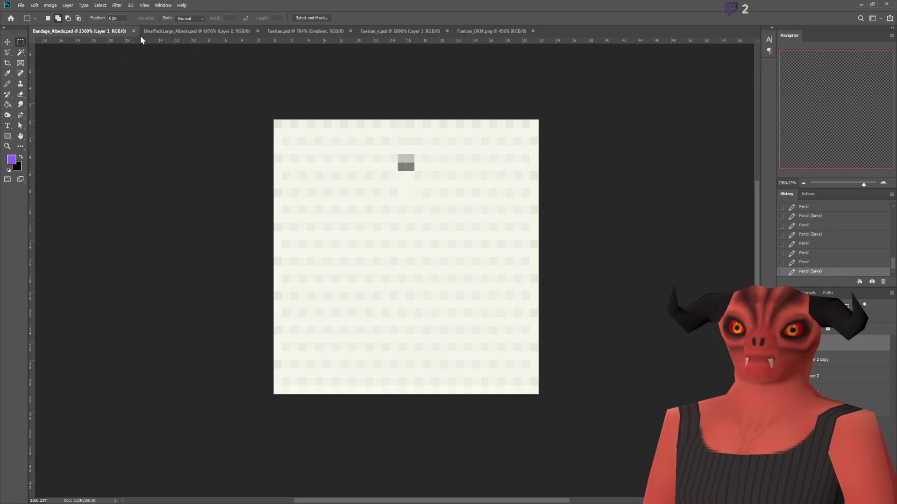
pyautogui.click(243, 30)
pyautogui.click(258, 30)
pyautogui.click(226, 31)
pyautogui.click(229, 32)
pyautogui.click(219, 31)
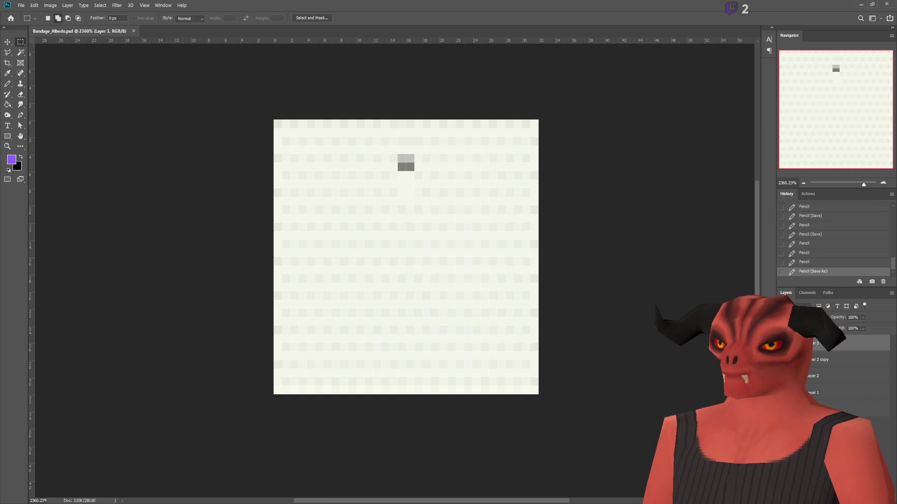
pyautogui.hotkey('alt', 'Tab')
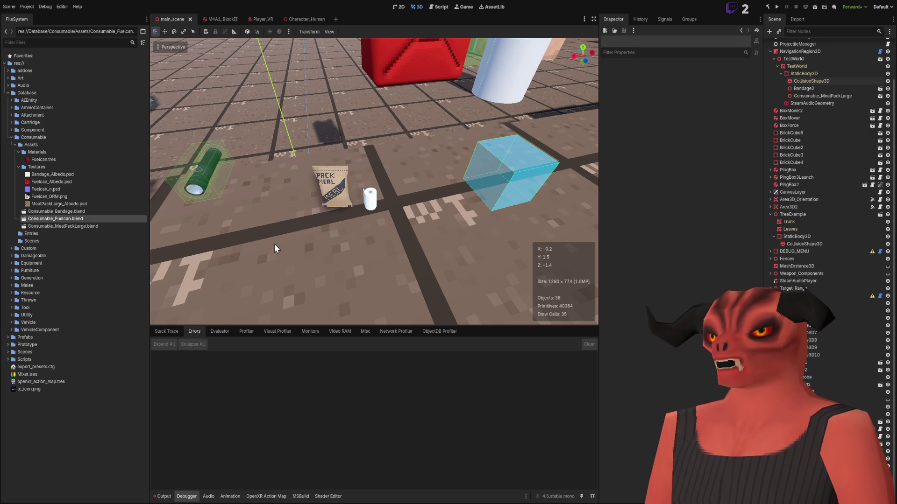
# Step: Frame the view on the Bandage2 roll, then select Consumable_Bandage.blend and open Bandage.tres
pyautogui.click(54, 188)
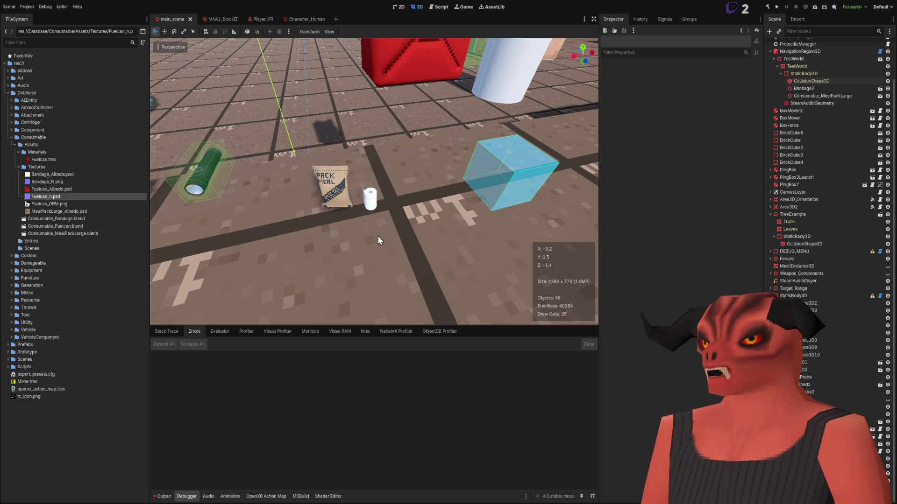
pyautogui.scroll(6, 379, 238)
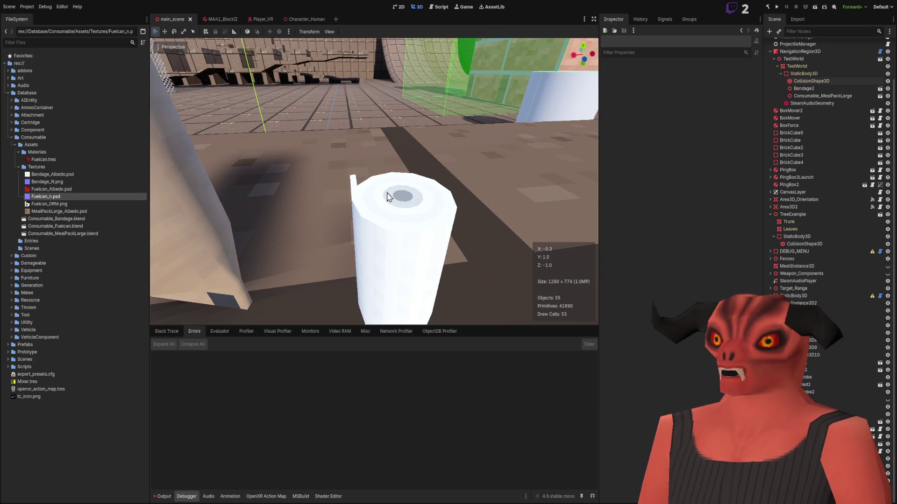
pyautogui.click(387, 197)
pyautogui.press('f')
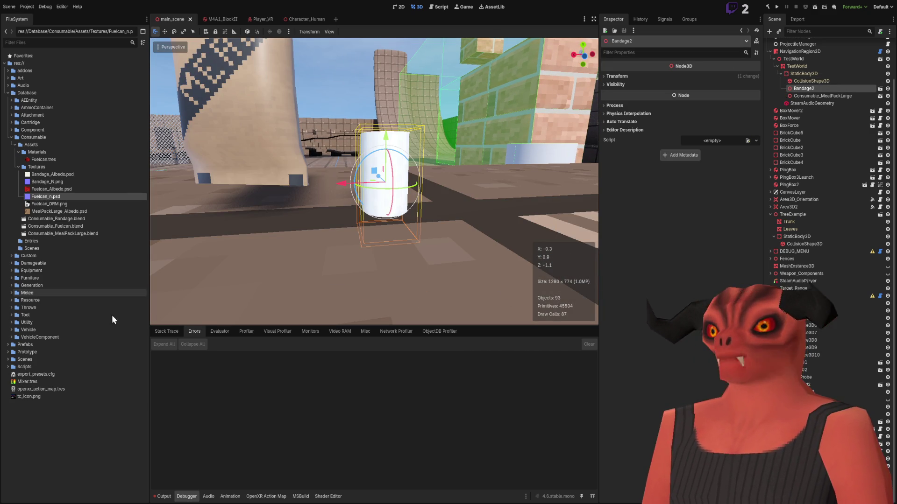
pyautogui.click(83, 427)
pyautogui.click(88, 219)
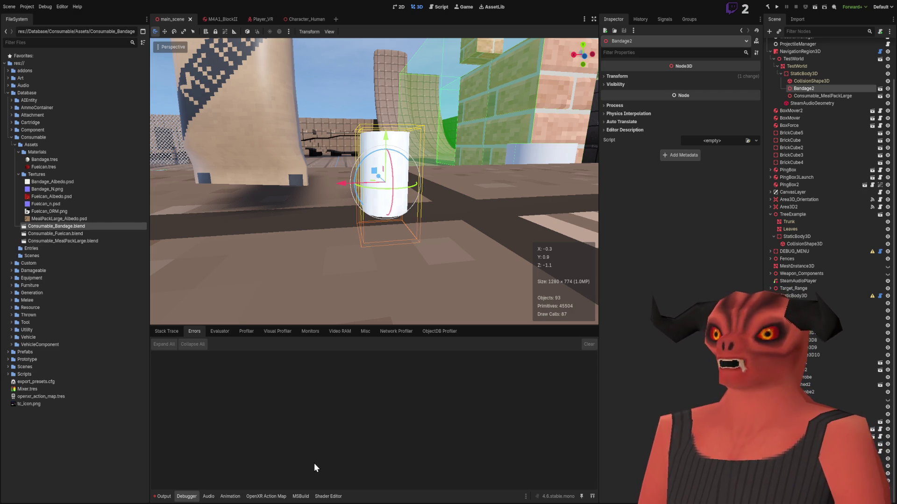
pyautogui.click(63, 161)
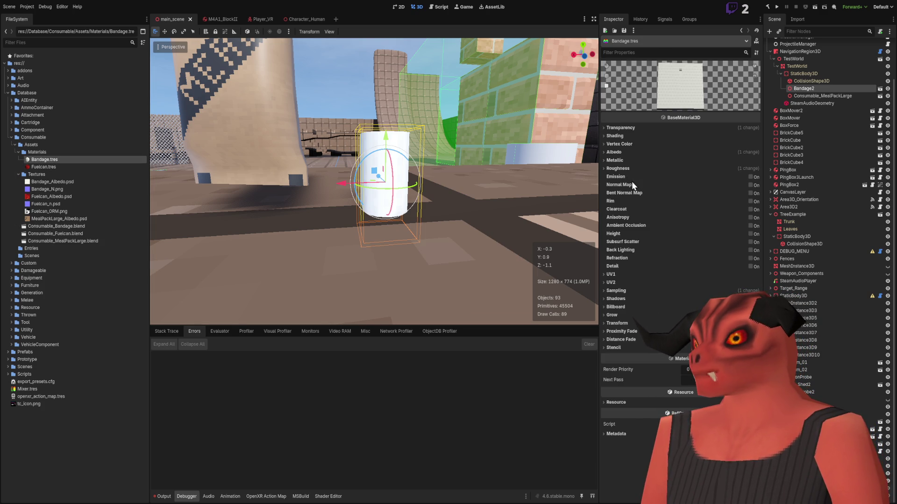
# Step: Enable normal mapping on the bandage material and try strengths of about 16, then 4
pyautogui.click(751, 185)
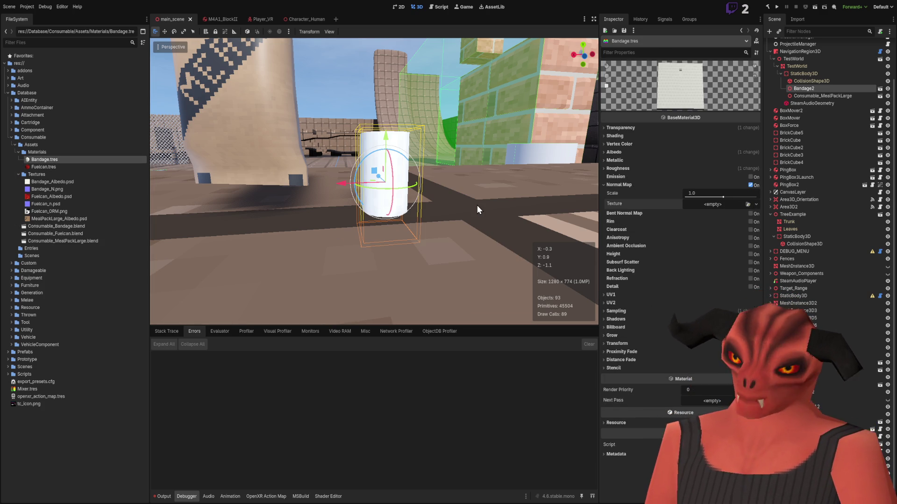
pyautogui.moveTo(344, 182)
pyautogui.mouseDown()
pyautogui.moveTo(313, 193)
pyautogui.moveTo(317, 210)
pyautogui.moveTo(332, 196)
pyautogui.mouseUp()
pyautogui.moveTo(723, 198); pyautogui.dragTo(755, 198)
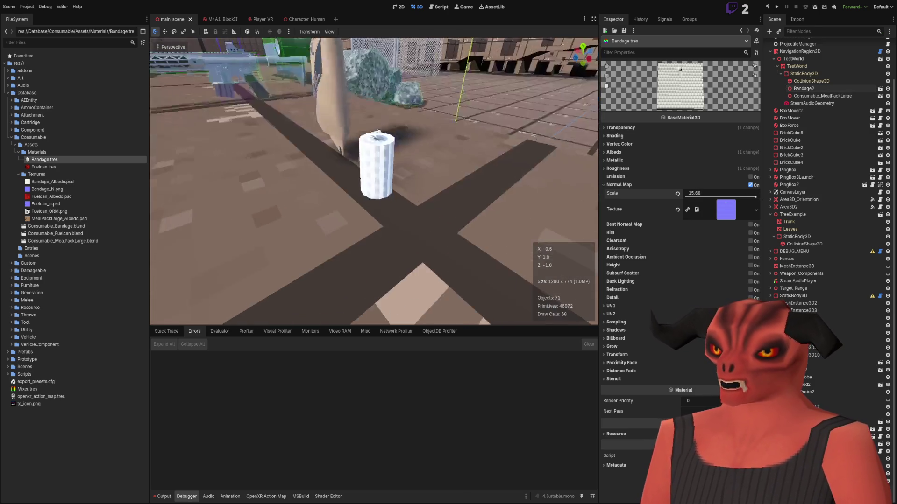
pyautogui.press('w')
pyautogui.press('e')
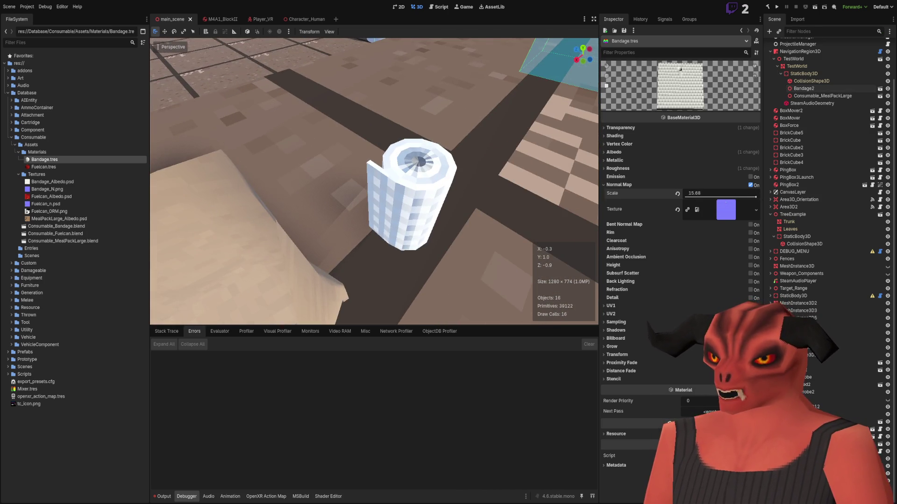
pyautogui.moveTo(754, 197)
pyautogui.mouseDown()
pyautogui.moveTo(722, 194)
pyautogui.moveTo(738, 196)
pyautogui.mouseUp()
pyautogui.moveTo(470, 192); pyautogui.dragTo(469, 192)
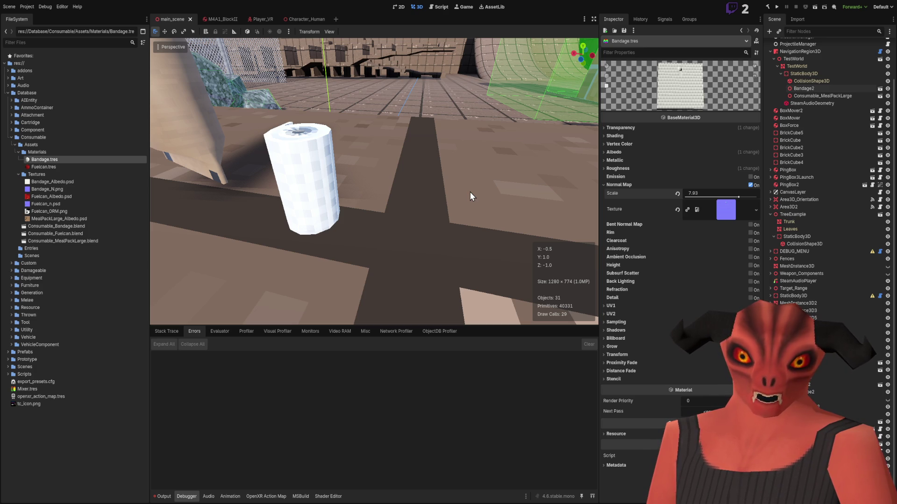
pyautogui.moveTo(439, 186); pyautogui.dragTo(439, 185)
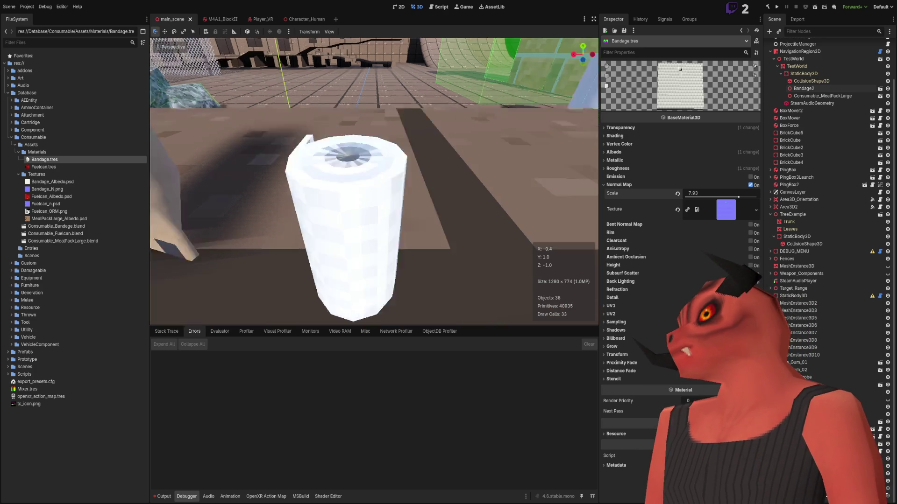
# Step: Revert the bandage normal map scale to the default 1.0 and select Bandage2
pyautogui.click(677, 193)
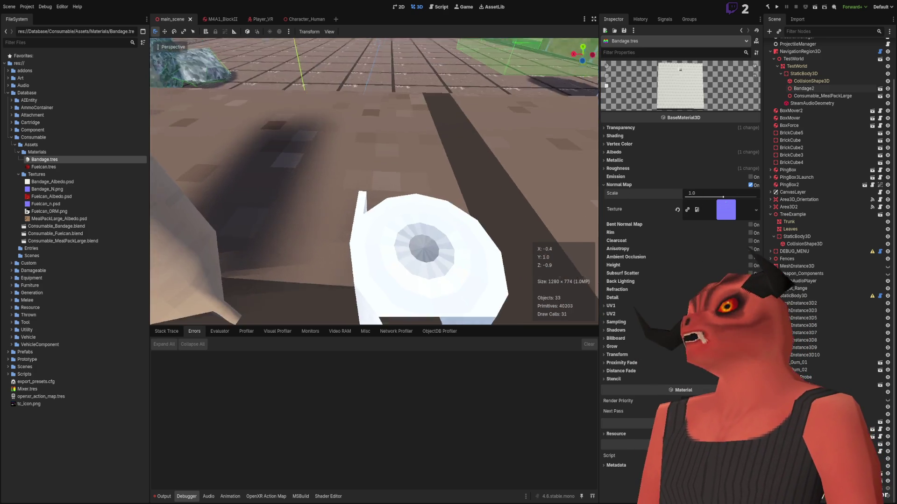
pyautogui.press('s')
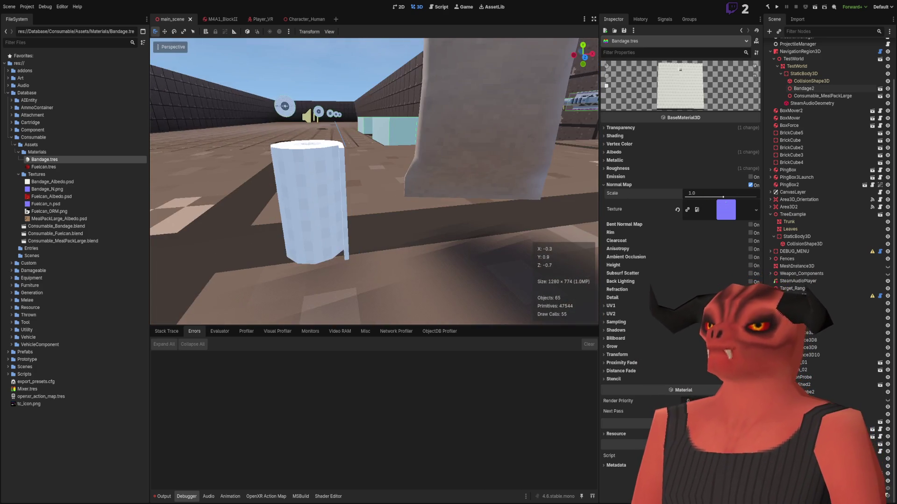
pyautogui.press('w')
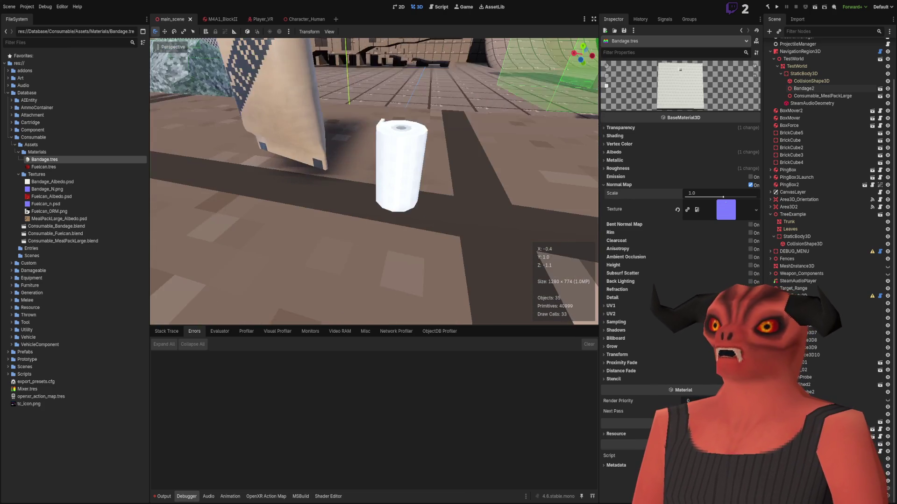
pyautogui.click(492, 208)
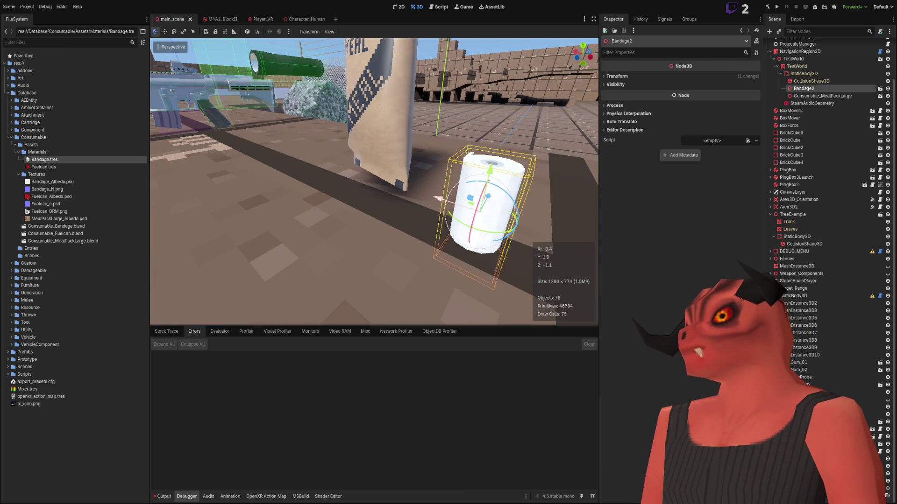
pyautogui.click(441, 126)
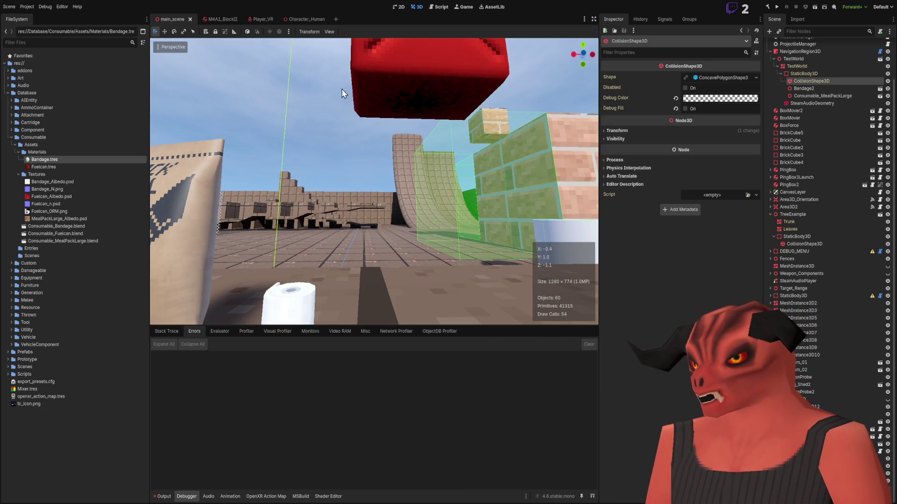
pyautogui.click(374, 83)
pyautogui.press('w')
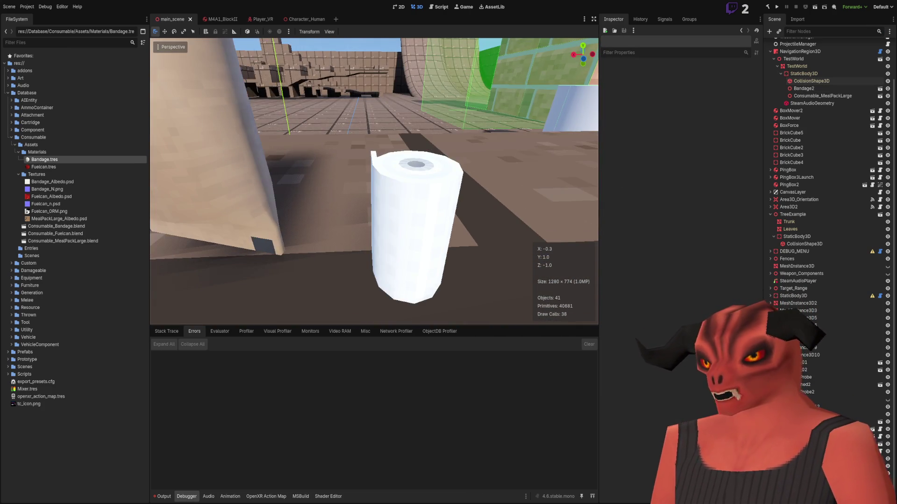
pyautogui.press('s')
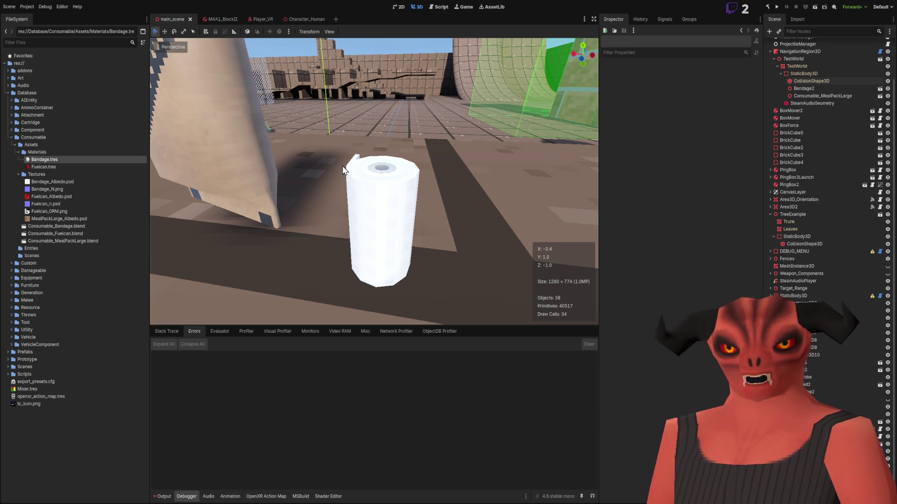
pyautogui.moveTo(343, 169)
pyautogui.mouseDown()
pyautogui.moveTo(355, 164)
pyautogui.moveTo(347, 173)
pyautogui.mouseUp()
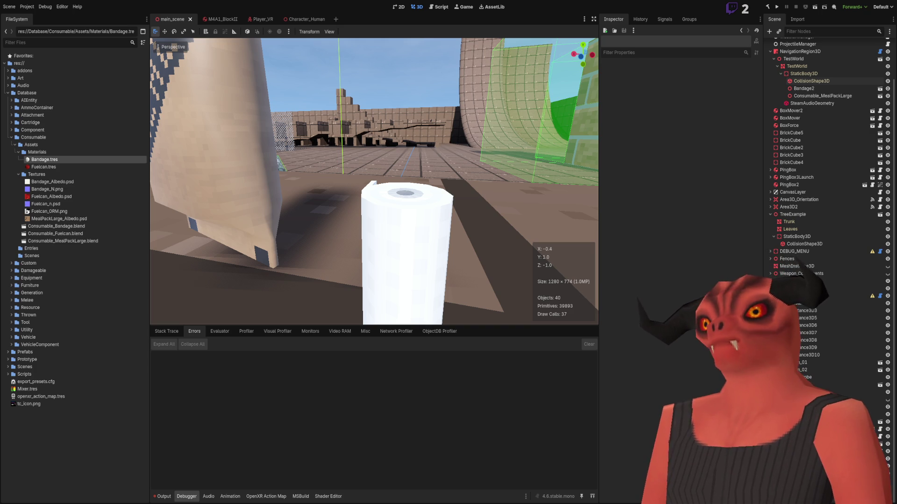
pyautogui.moveTo(537, 205); pyautogui.dragTo(551, 208)
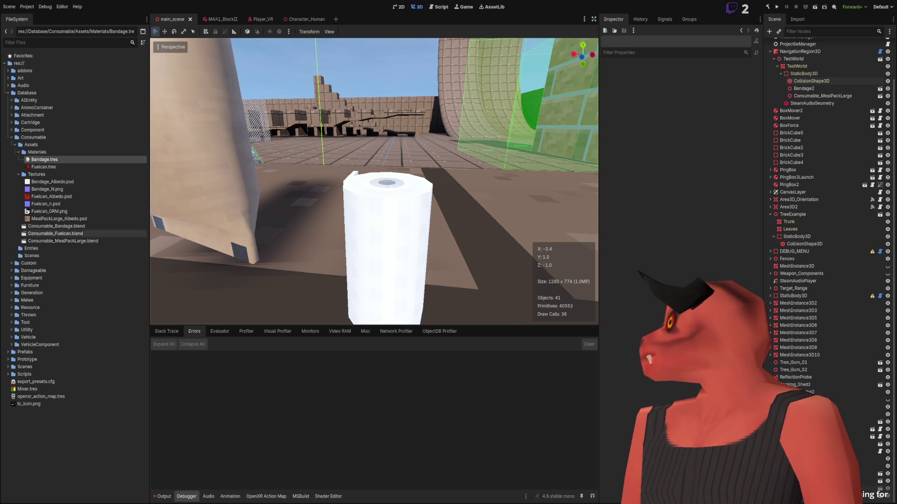
pyautogui.press('s')
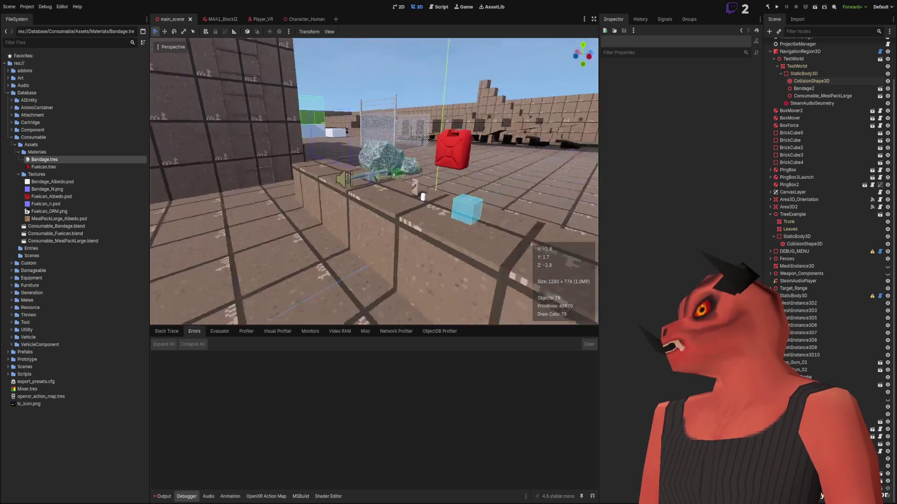
# Step: Drag Human.blend from Art/Characters/Human into the scene and position Human2 beside the props
pyautogui.click(93, 449)
pyautogui.click(8, 78)
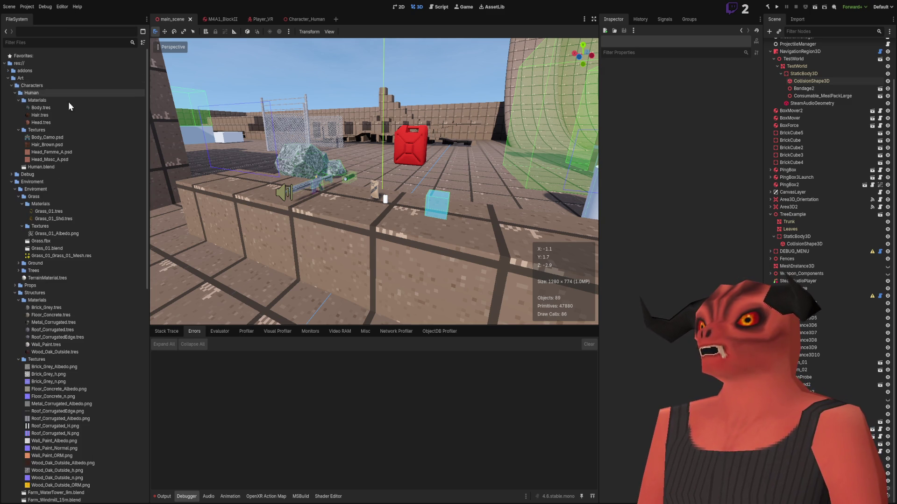
pyautogui.moveTo(49, 166); pyautogui.dragTo(277, 262)
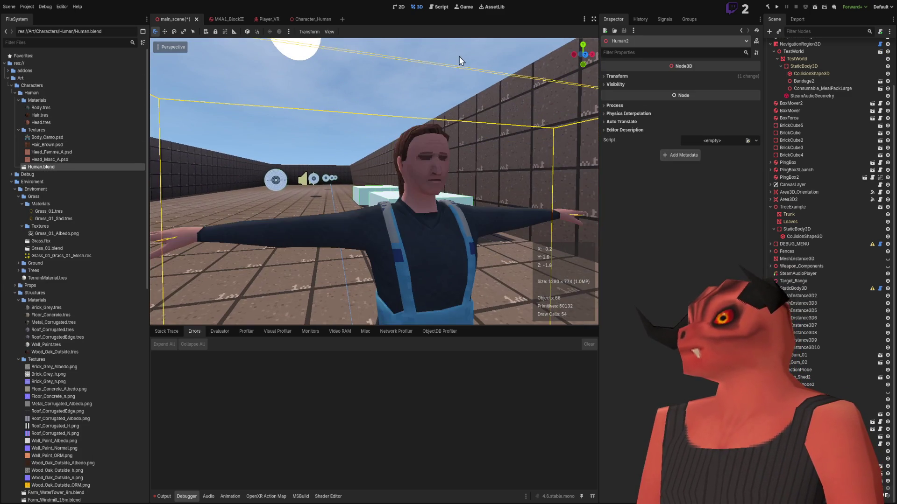
pyautogui.click(410, 173)
pyautogui.click(384, 175)
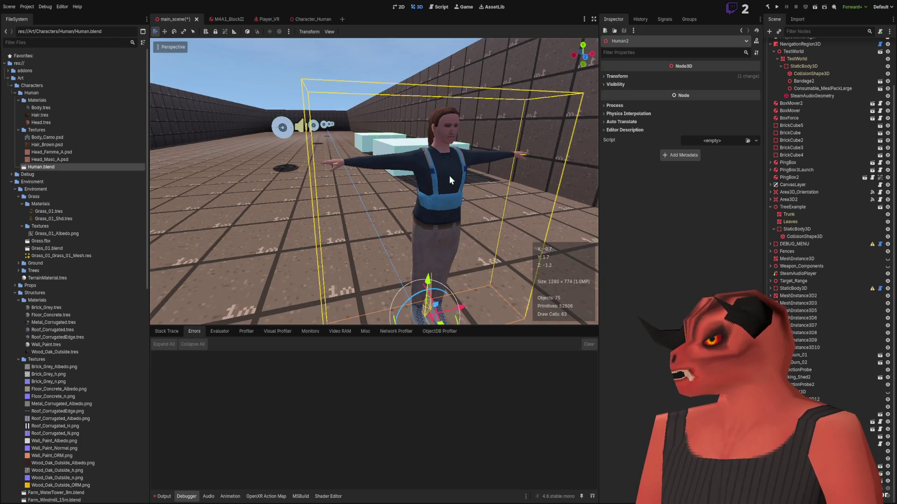
pyautogui.moveTo(352, 239)
pyautogui.mouseDown()
pyautogui.moveTo(301, 246)
pyautogui.moveTo(374, 216)
pyautogui.moveTo(363, 235)
pyautogui.moveTo(318, 242)
pyautogui.moveTo(327, 209)
pyautogui.moveTo(472, 103)
pyautogui.moveTo(411, 107)
pyautogui.mouseUp()
# Step: Compare the human's scale from the profile and front, then delete Human2
pyautogui.click(472, 103)
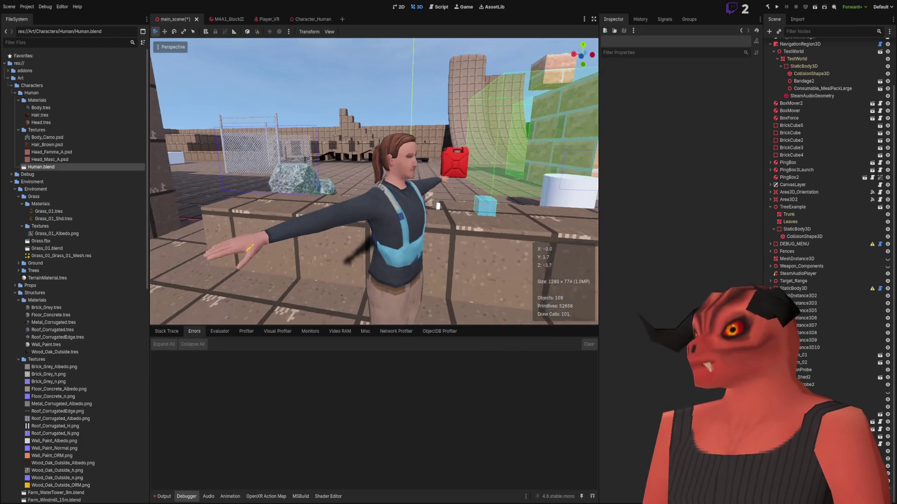
pyautogui.press('w')
pyautogui.scroll(-3, 489, 222)
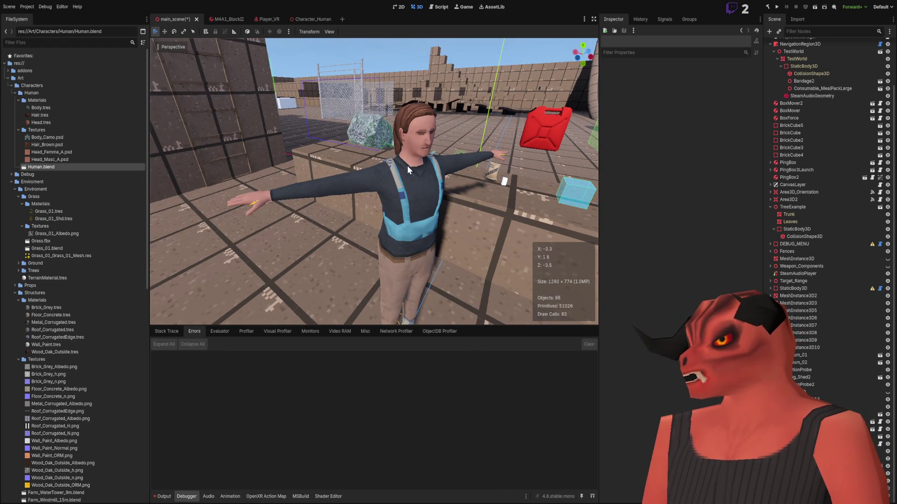
pyautogui.scroll(-2, 409, 165)
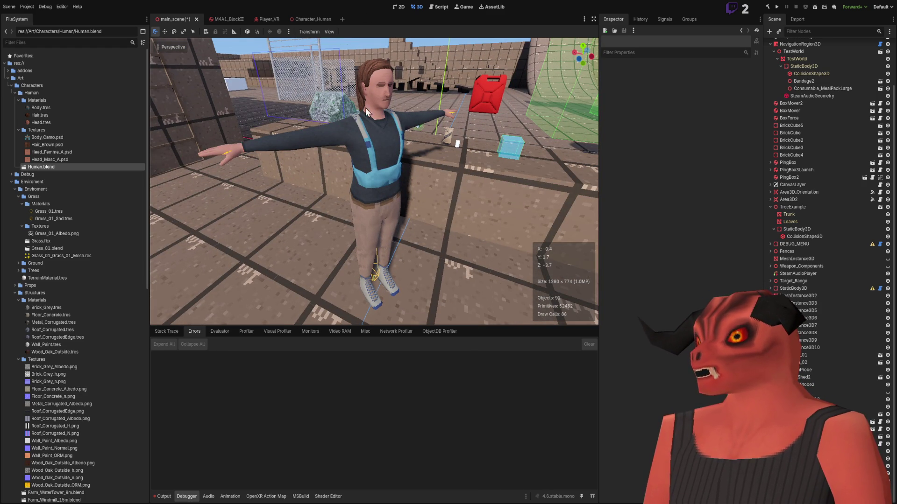
pyautogui.scroll(4, 364, 223)
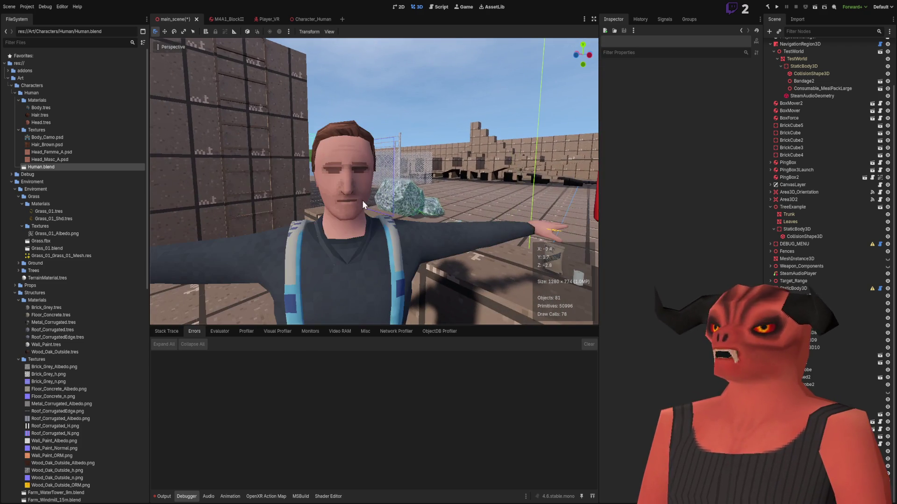
pyautogui.moveTo(364, 223)
pyautogui.mouseDown()
pyautogui.moveTo(346, 140)
pyautogui.moveTo(387, 168)
pyautogui.moveTo(373, 131)
pyautogui.moveTo(392, 135)
pyautogui.moveTo(327, 140)
pyautogui.mouseUp()
pyautogui.moveTo(374, 182)
pyautogui.mouseDown()
pyautogui.moveTo(299, 182)
pyautogui.moveTo(389, 128)
pyautogui.mouseUp()
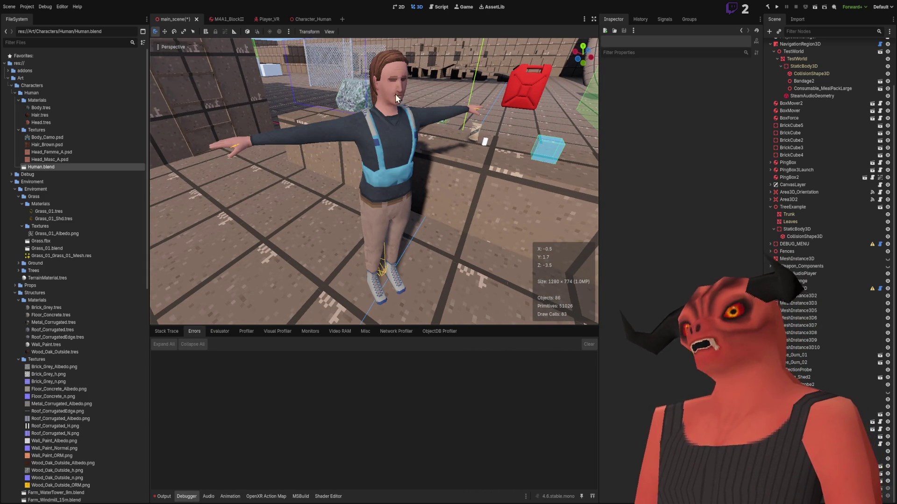
pyautogui.click(387, 138)
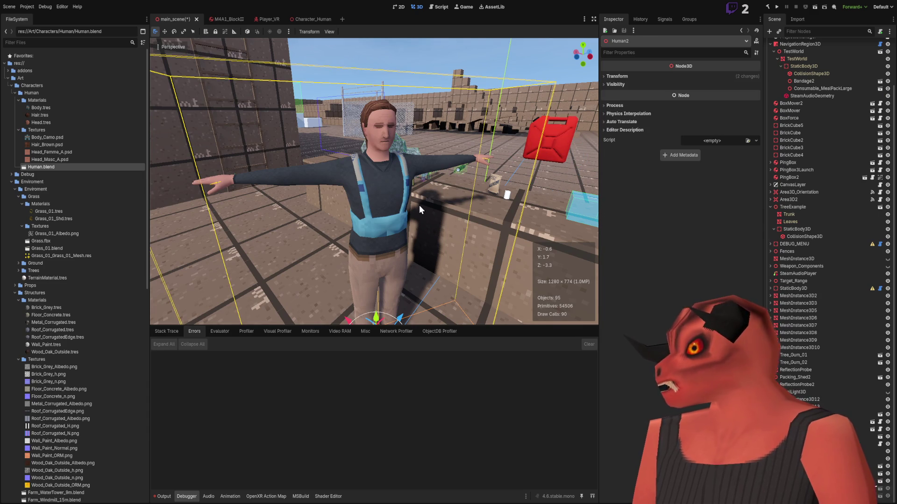
pyautogui.press('Delete')
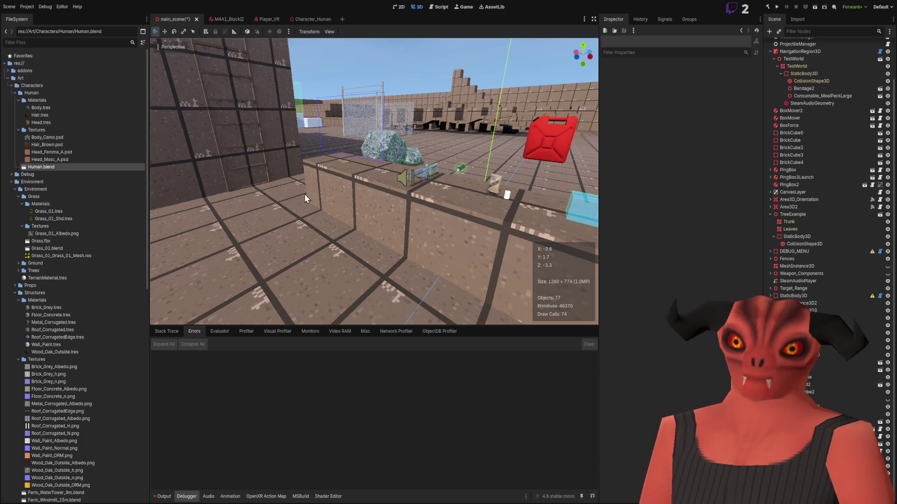
pyautogui.moveTo(296, 206); pyautogui.dragTo(211, 184)
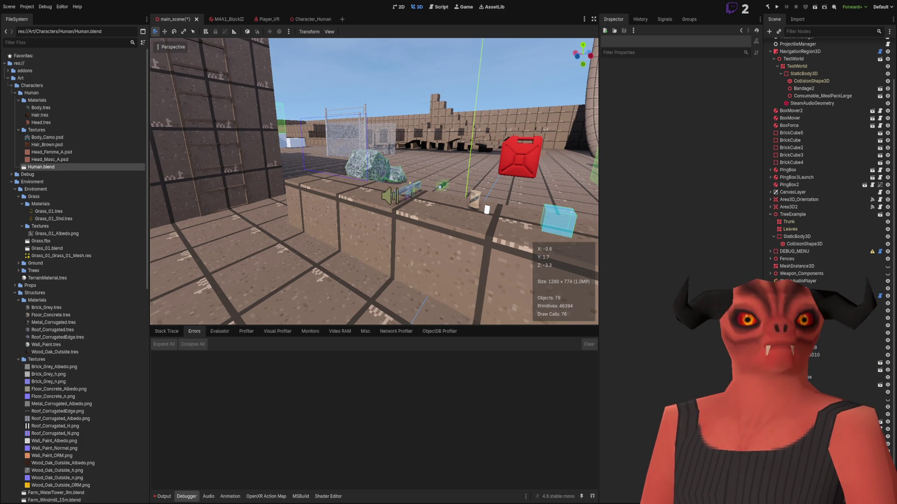
pyautogui.press('w')
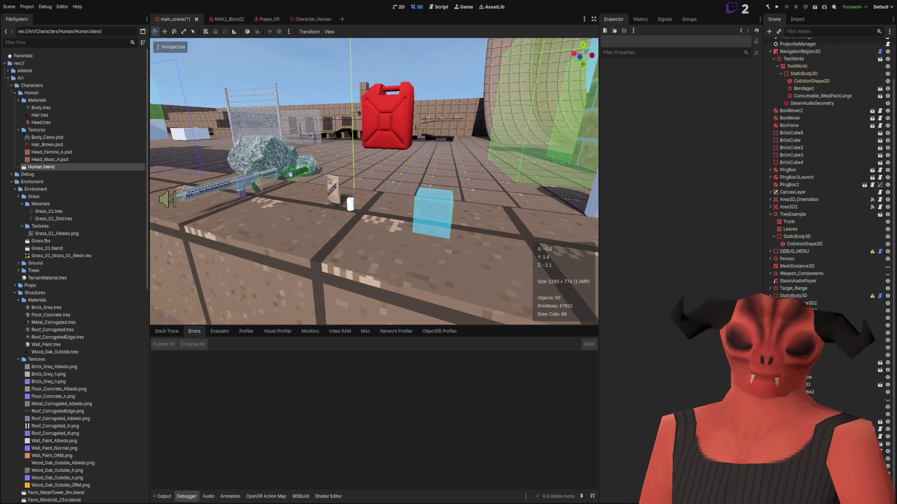
pyautogui.press('w')
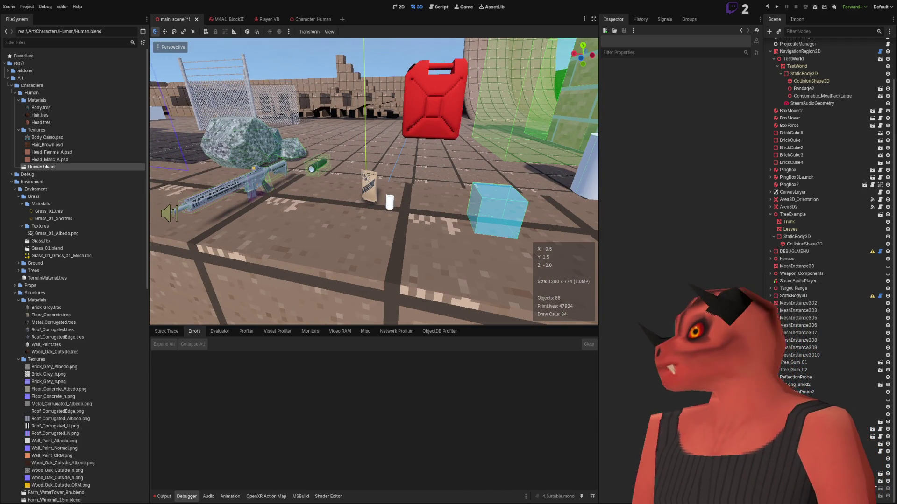
pyautogui.press('w')
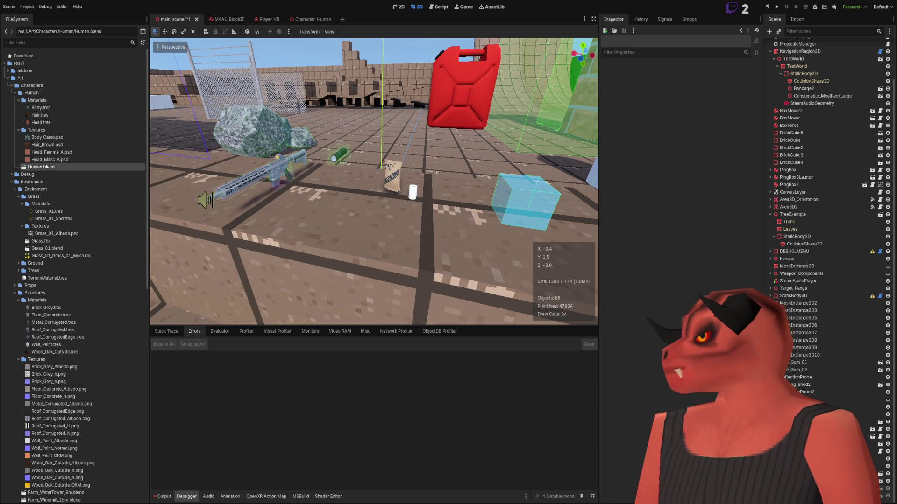
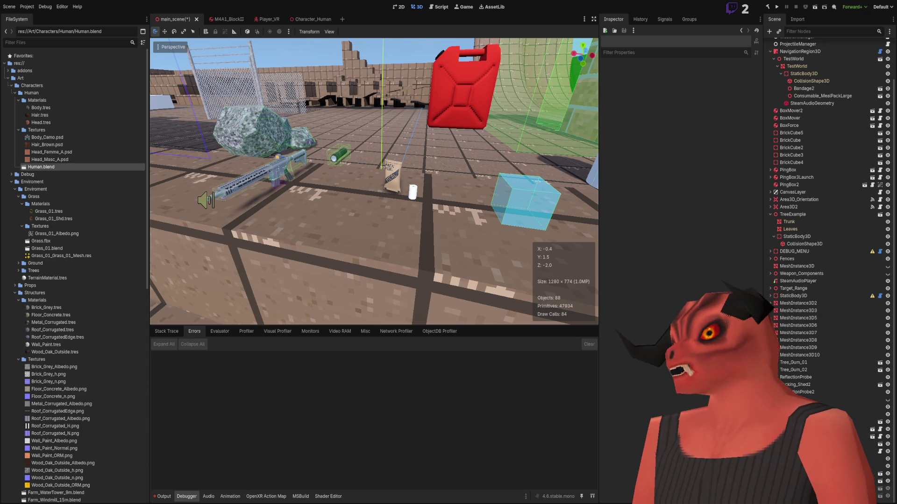
# Step: Freelook around the Godot test scene, then switch to the Obsidian notes
pyautogui.moveTo(434, 166)
pyautogui.mouseDown()
pyautogui.moveTo(355, 154)
pyautogui.moveTo(434, 165)
pyautogui.moveTo(486, 147)
pyautogui.moveTo(528, 149)
pyautogui.moveTo(411, 155)
pyautogui.moveTo(365, 169)
pyautogui.moveTo(397, 146)
pyautogui.mouseUp()
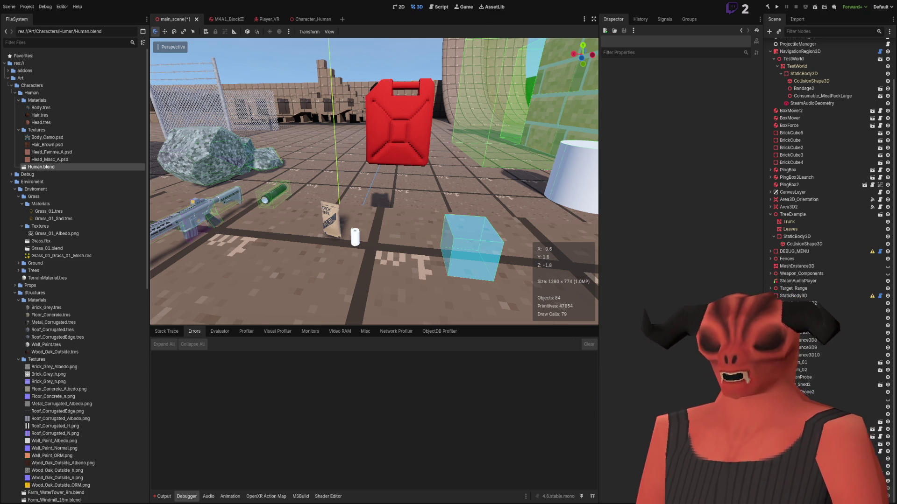
pyautogui.hotkey('alt', 'Tab')
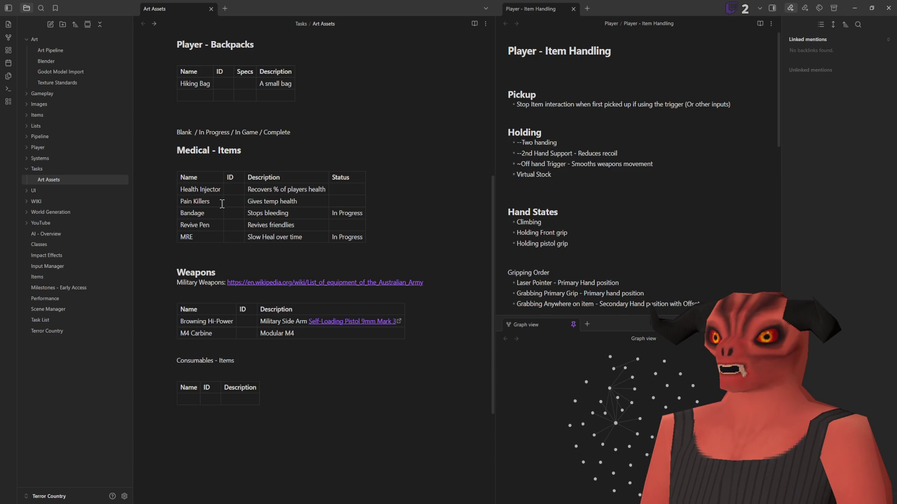
pyautogui.click(192, 224)
pyautogui.moveTo(180, 225); pyautogui.dragTo(210, 225)
pyautogui.click(177, 224)
pyautogui.moveTo(369, 228); pyautogui.dragTo(303, 224)
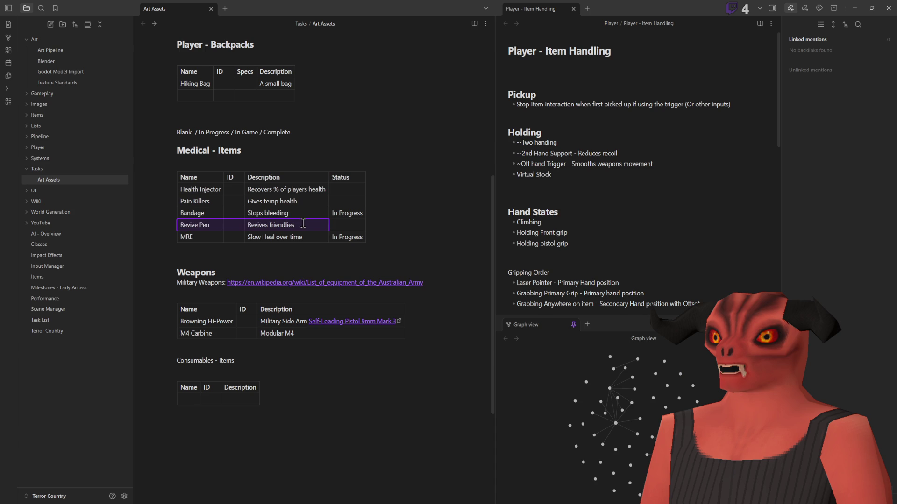
pyautogui.scroll(1, 220, 242)
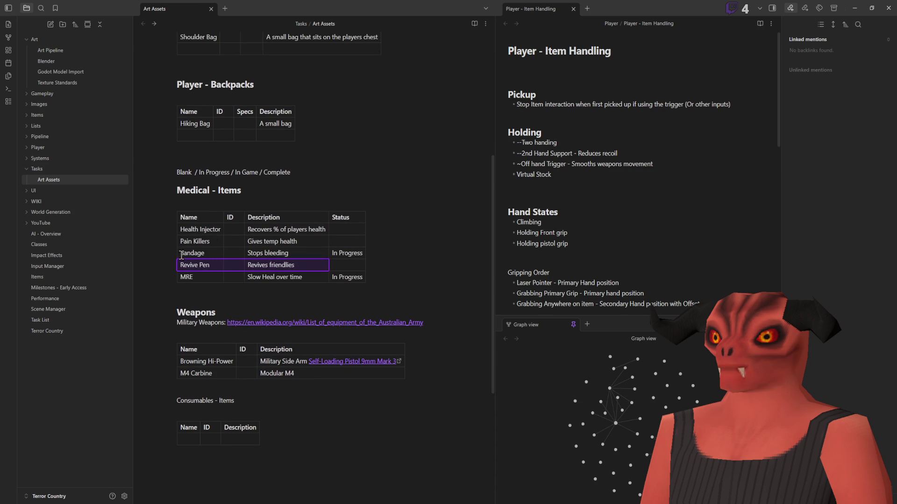
pyautogui.moveTo(180, 241); pyautogui.dragTo(314, 246)
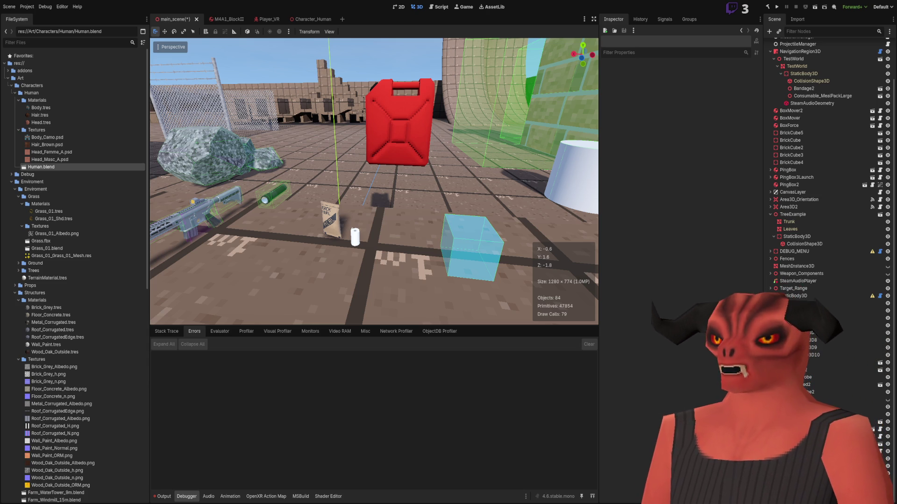
# Step: Bring up the Art Assets note and place the caret below the Consumables table
pyautogui.hotkey('alt', 'Tab')
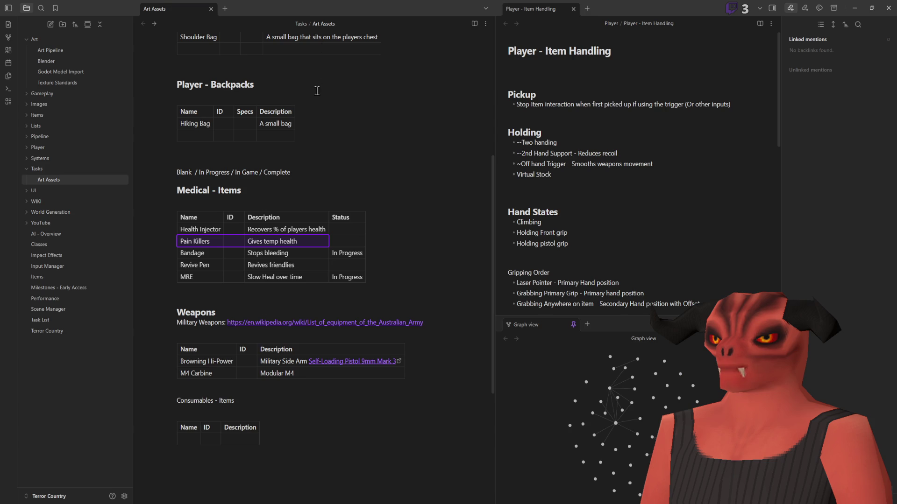
pyautogui.scroll(-2, 289, 190)
pyautogui.scroll(3, 289, 189)
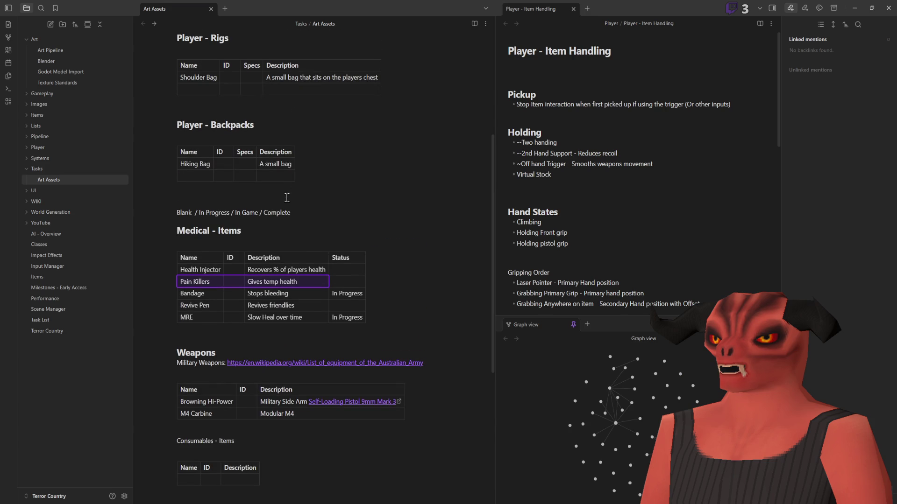
pyautogui.click(272, 234)
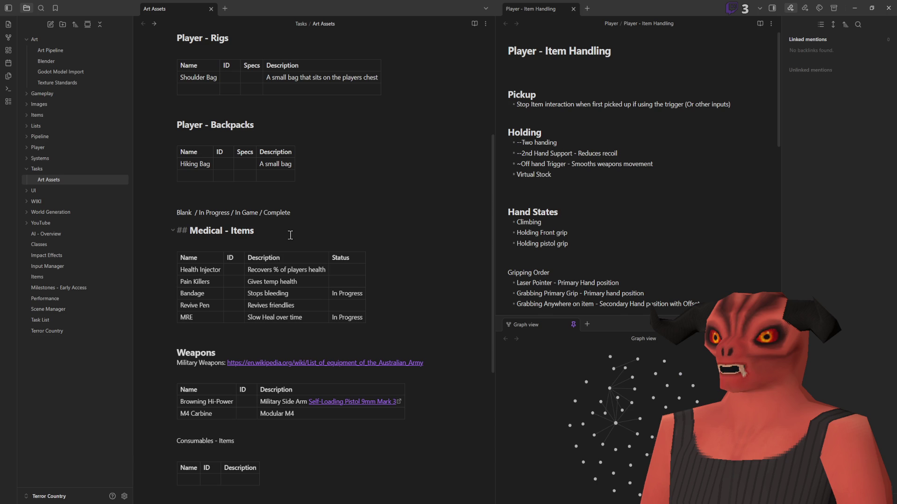
pyautogui.click(283, 338)
# Step: Scroll up and down through the Art Assets item tables to review them
pyautogui.scroll(-4, 269, 290)
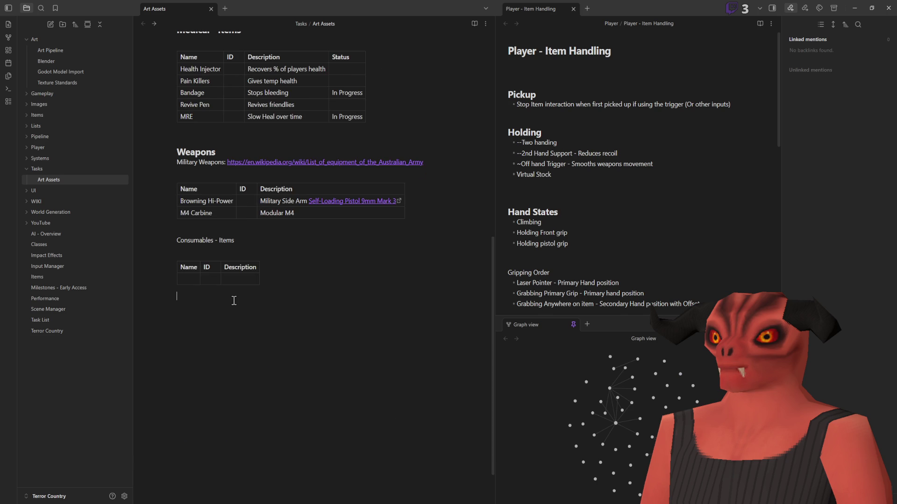
pyautogui.scroll(2, 234, 303)
pyautogui.moveTo(233, 300)
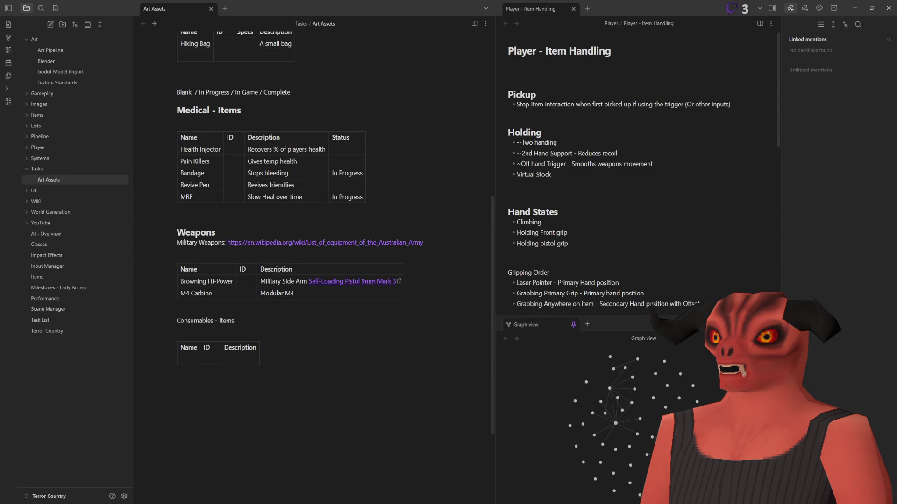
pyautogui.scroll(4, 205, 266)
pyautogui.scroll(2, 200, 226)
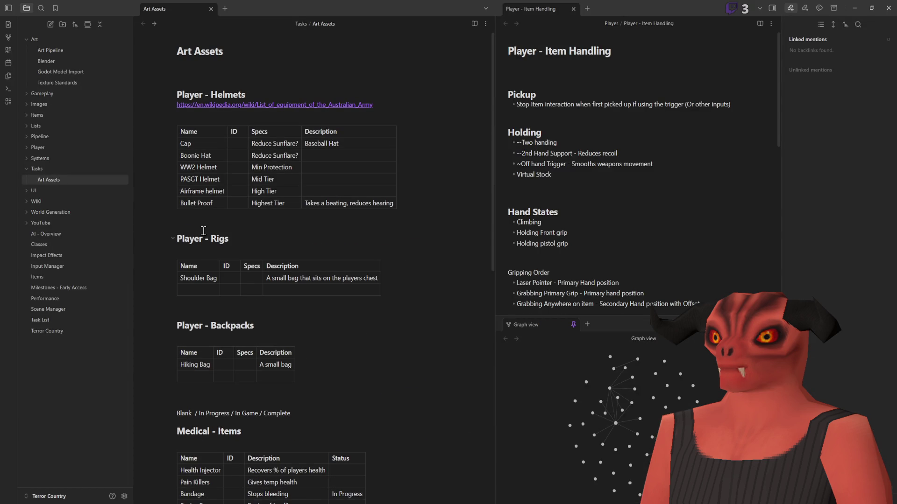
pyautogui.scroll(-4, 211, 262)
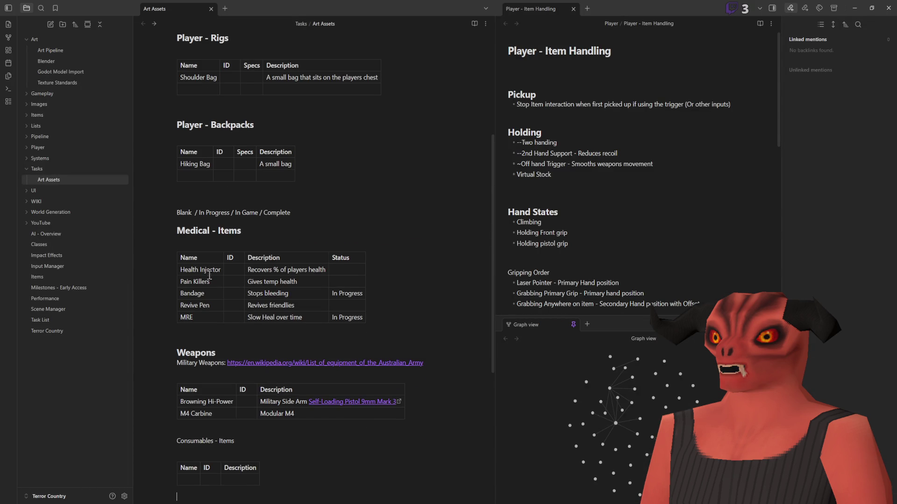
pyautogui.scroll(-3, 208, 310)
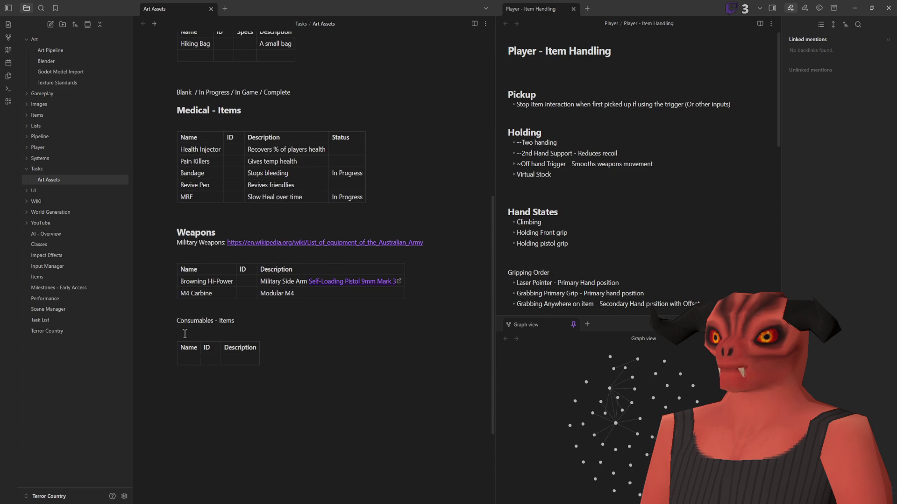
# Step: Make the Consumables - Items line a '##' heading above its empty table
pyautogui.moveTo(177, 320); pyautogui.dragTo(275, 317)
pyautogui.click(304, 316)
pyautogui.write('##')
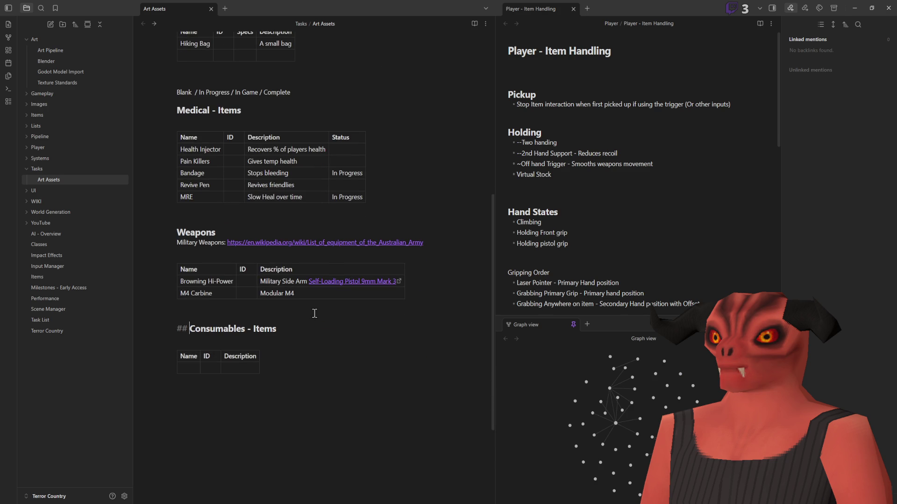
pyautogui.click(290, 344)
pyautogui.click(205, 368)
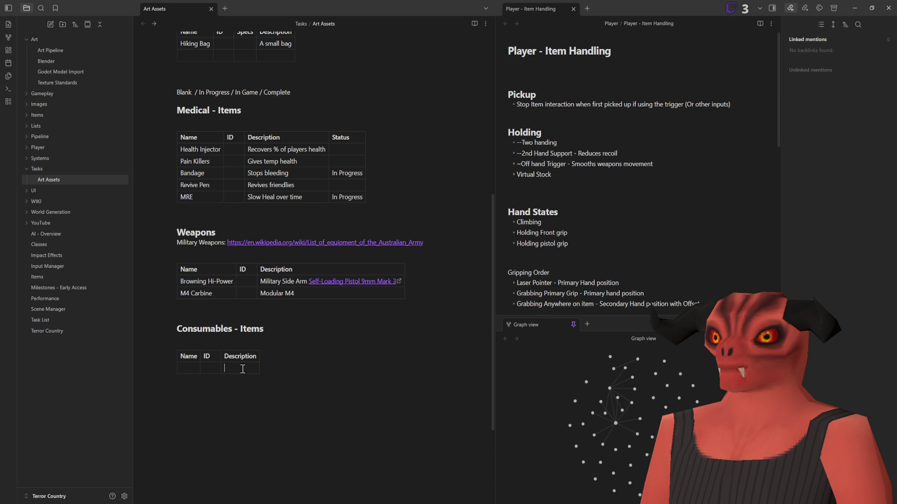
# Step: Scroll the note, select the Hiking Bag row, and return to Godot
pyautogui.scroll(3, 186, 281)
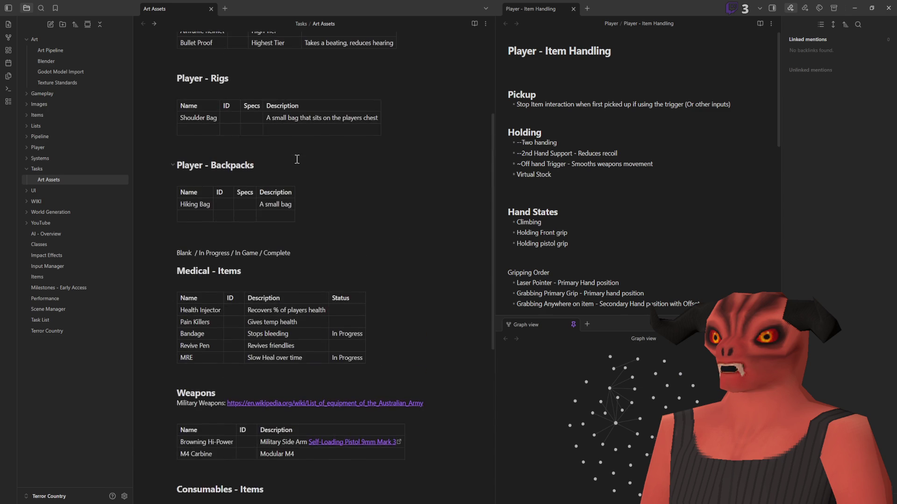
pyautogui.scroll(-2, 229, 201)
pyautogui.scroll(5, 319, 224)
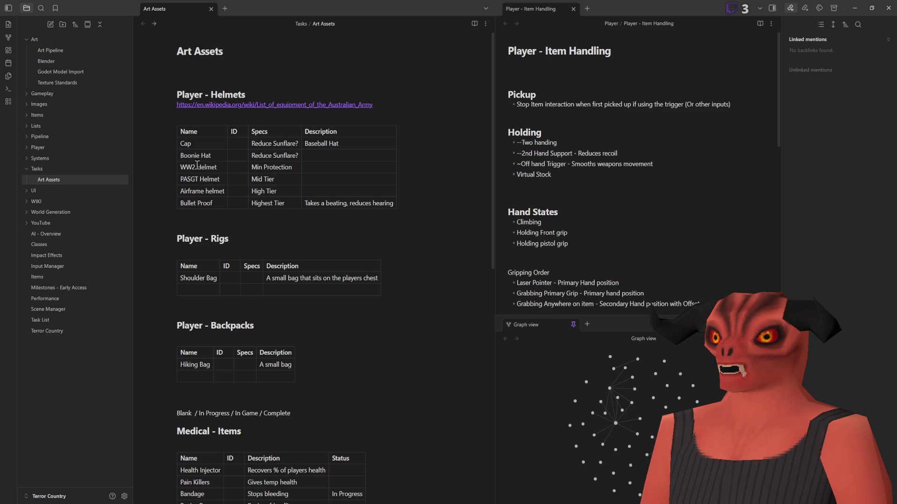
pyautogui.scroll(-4, 311, 226)
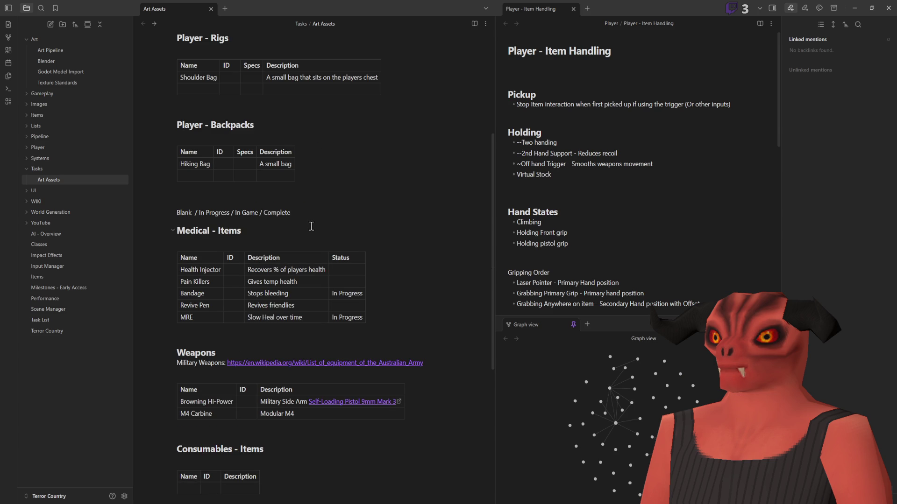
pyautogui.scroll(4, 306, 219)
pyautogui.scroll(-4, 234, 248)
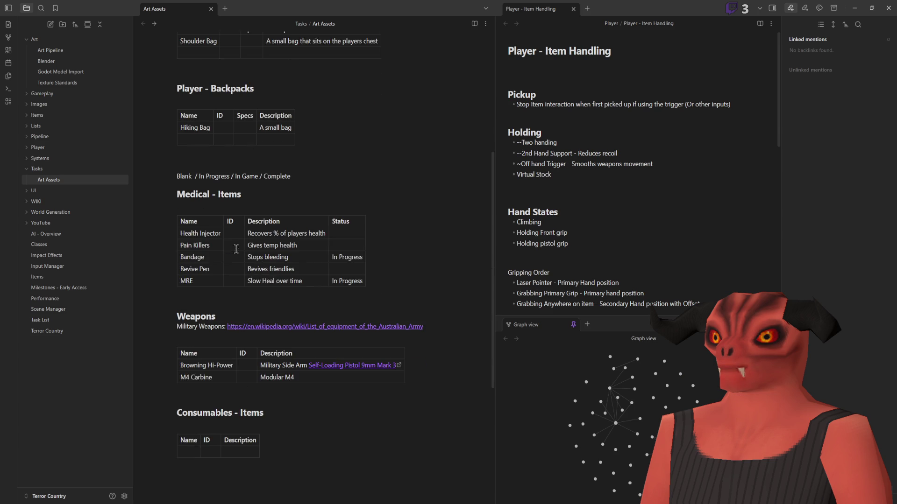
pyautogui.scroll(2, 223, 206)
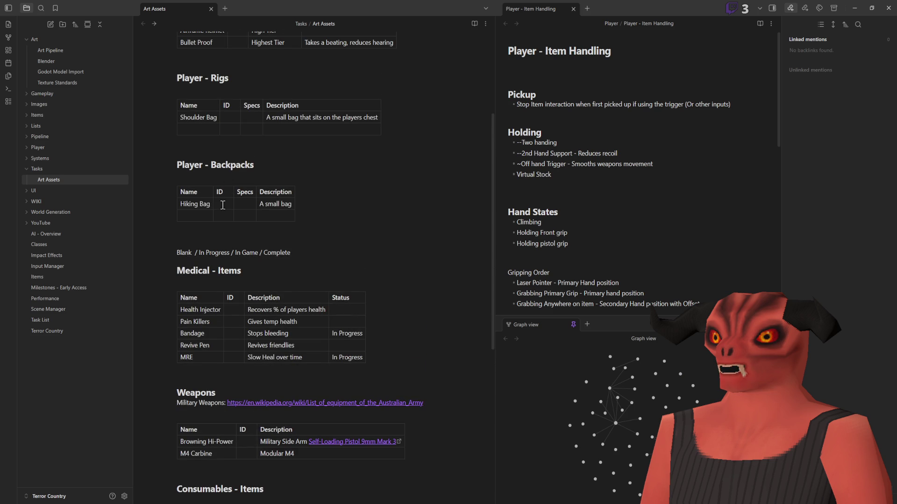
pyautogui.moveTo(182, 204); pyautogui.dragTo(281, 200)
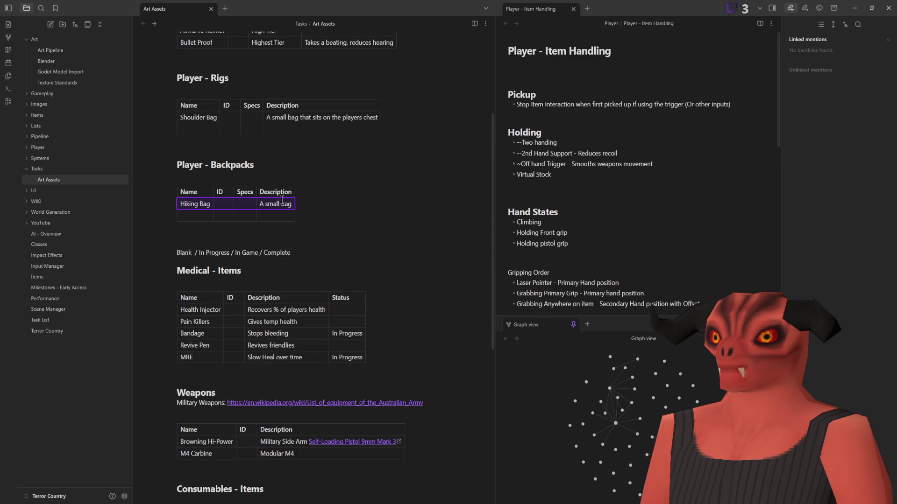
pyautogui.hotkey('alt', 'Tab')
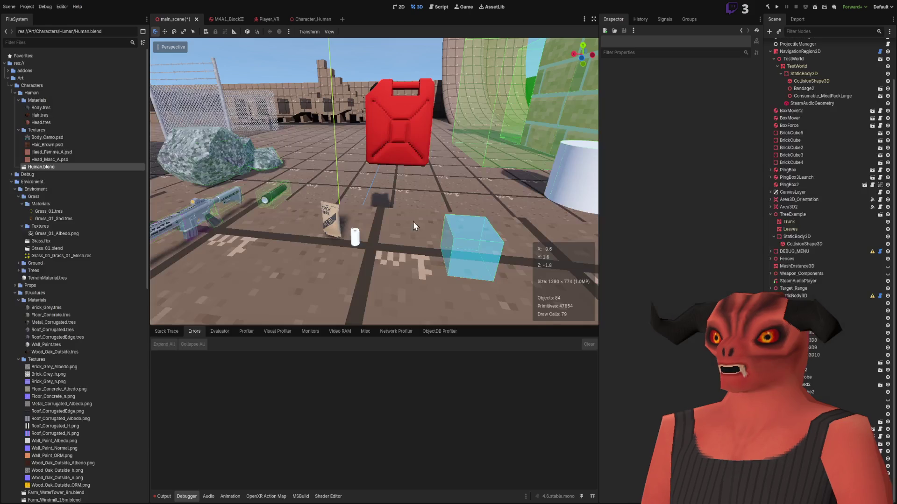
# Step: Nudge the cube's collision box and the InventoryArea3D box, returning each to place
pyautogui.scroll(3, 456, 244)
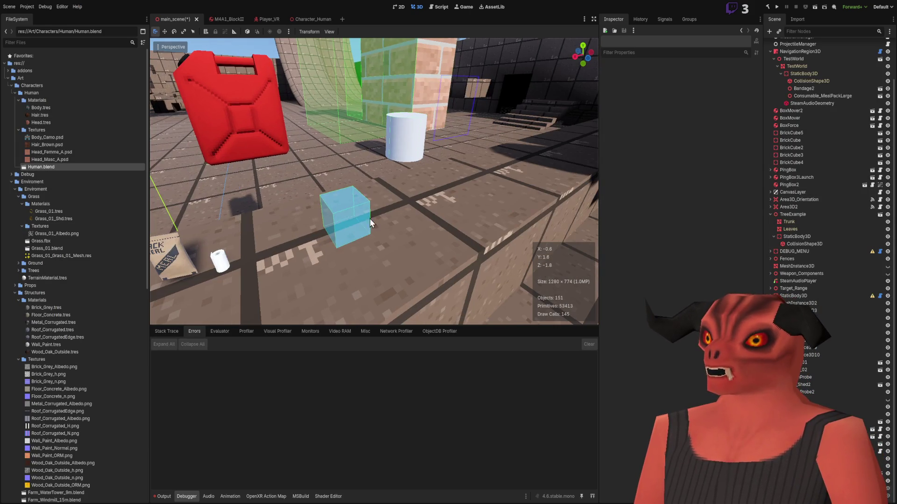
pyautogui.click(345, 214)
pyautogui.press('w')
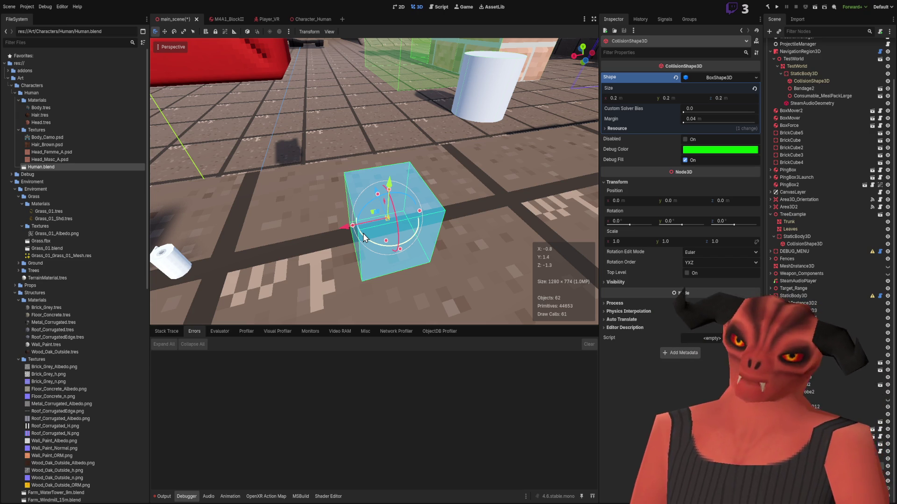
pyautogui.moveTo(346, 229)
pyautogui.mouseDown()
pyautogui.moveTo(172, 255)
pyautogui.moveTo(421, 224)
pyautogui.mouseUp()
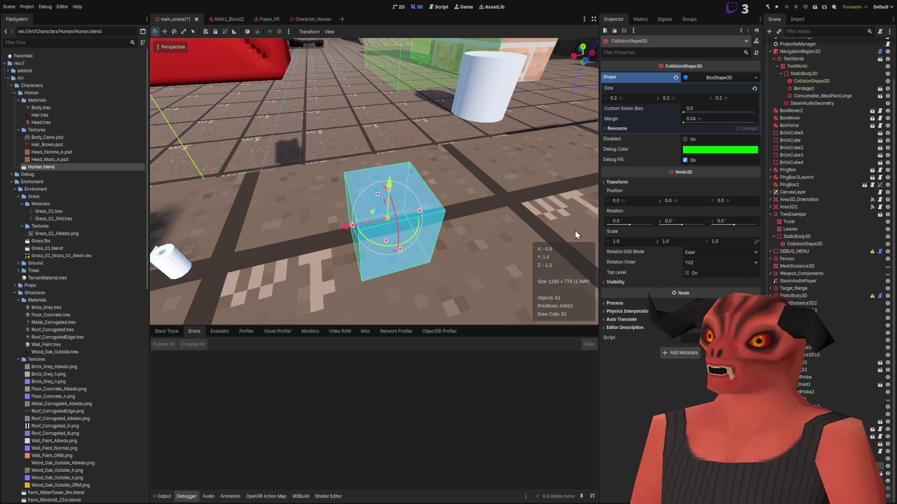
pyautogui.click(370, 254)
pyautogui.moveTo(369, 253)
pyautogui.mouseDown()
pyautogui.moveTo(449, 190)
pyautogui.moveTo(403, 203)
pyautogui.mouseUp()
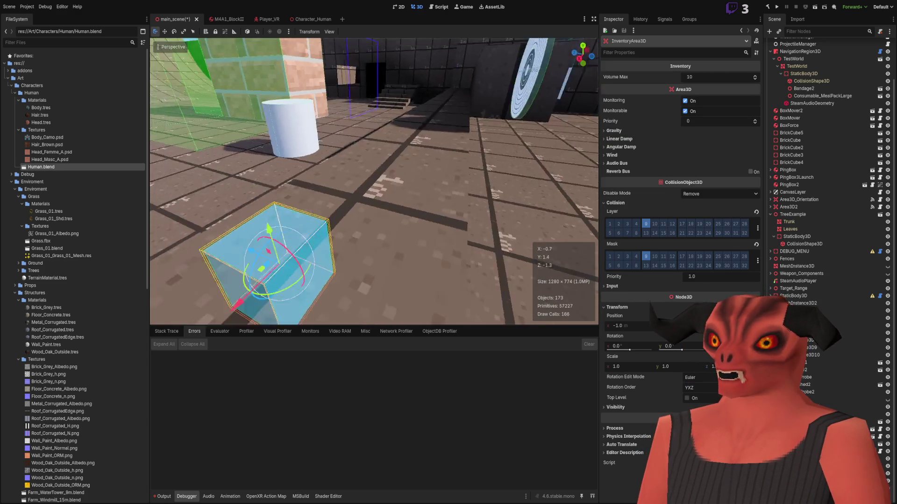
pyautogui.click(376, 247)
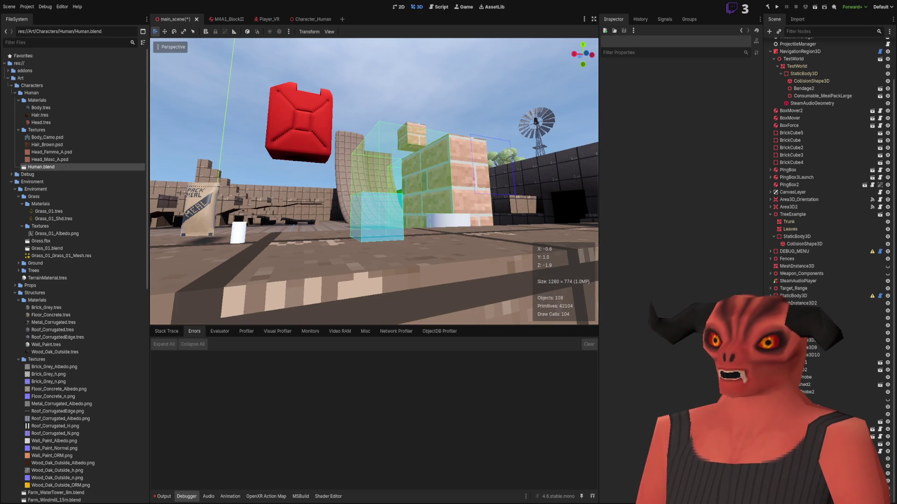
# Step: Freelook toward the cyan box and back away from it
pyautogui.rightClick(375, 248)
pyautogui.press('w')
pyautogui.press('w')
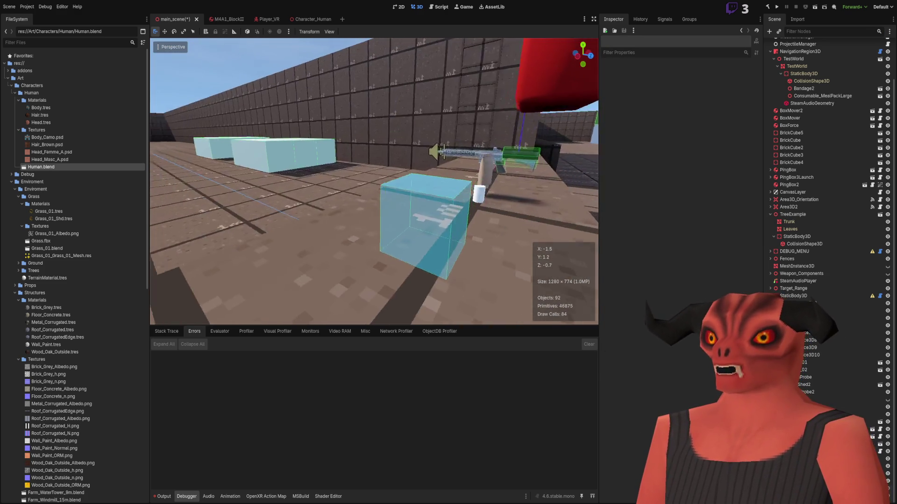
pyautogui.press('s')
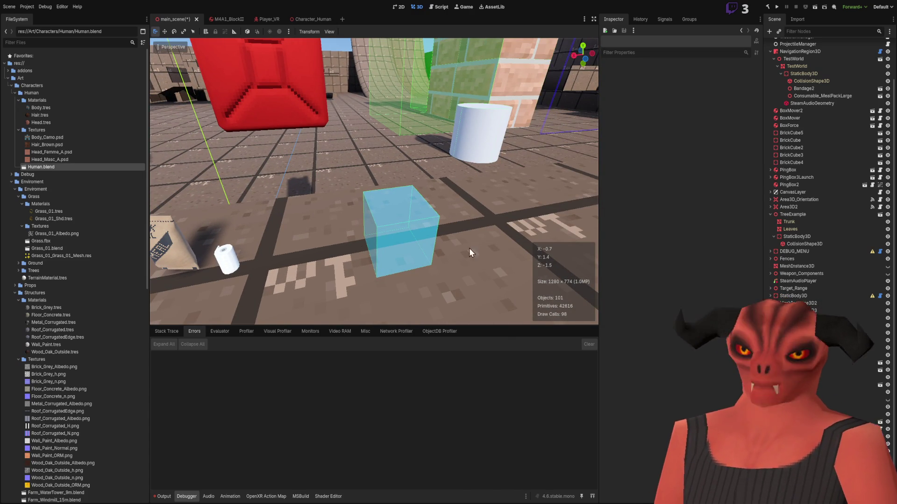
# Step: Collapse the Characters, Environment, Player, Art and Database folders, then look around the scene
pyautogui.click(11, 85)
pyautogui.click(12, 100)
pyautogui.click(12, 122)
pyautogui.click(11, 130)
pyautogui.click(7, 78)
pyautogui.click(8, 93)
pyautogui.moveTo(397, 224); pyautogui.dragTo(402, 124)
pyautogui.moveTo(376, 203)
pyautogui.mouseDown()
pyautogui.moveTo(284, 136)
pyautogui.moveTo(355, 196)
pyautogui.moveTo(276, 178)
pyautogui.moveTo(355, 182)
pyautogui.mouseUp()
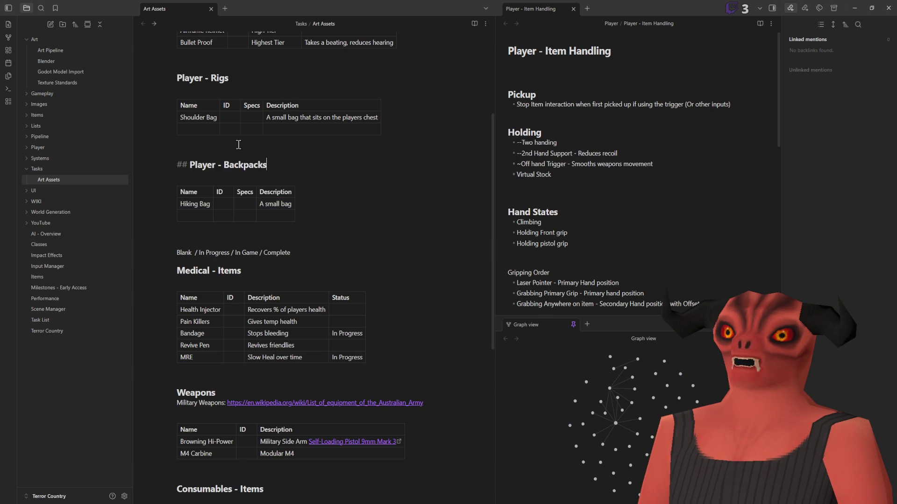
# Step: In Medical - Items, retype Injector as 'Injectors' and append a '?'
pyautogui.scroll(5, 257, 153)
pyautogui.scroll(-7, 196, 260)
pyautogui.scroll(3, 195, 260)
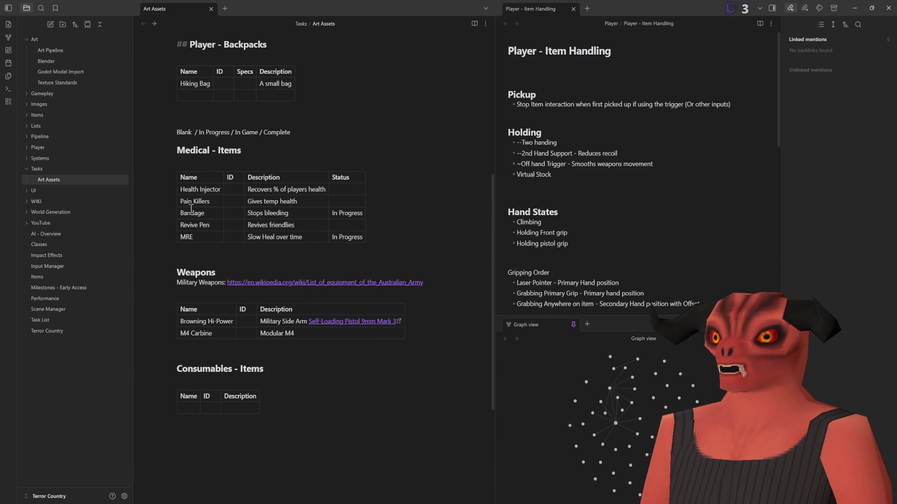
pyautogui.scroll(1, 173, 135)
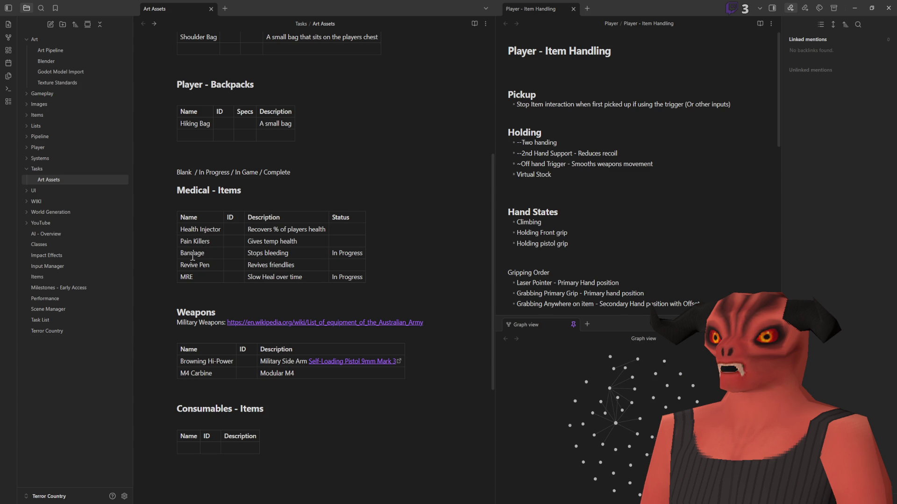
pyautogui.click(234, 255)
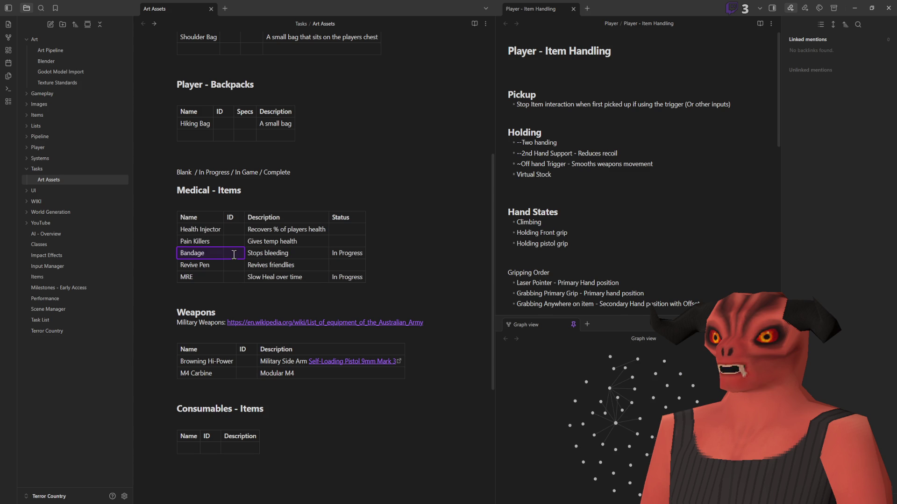
pyautogui.doubleClick(205, 230)
pyautogui.write('Injectors')
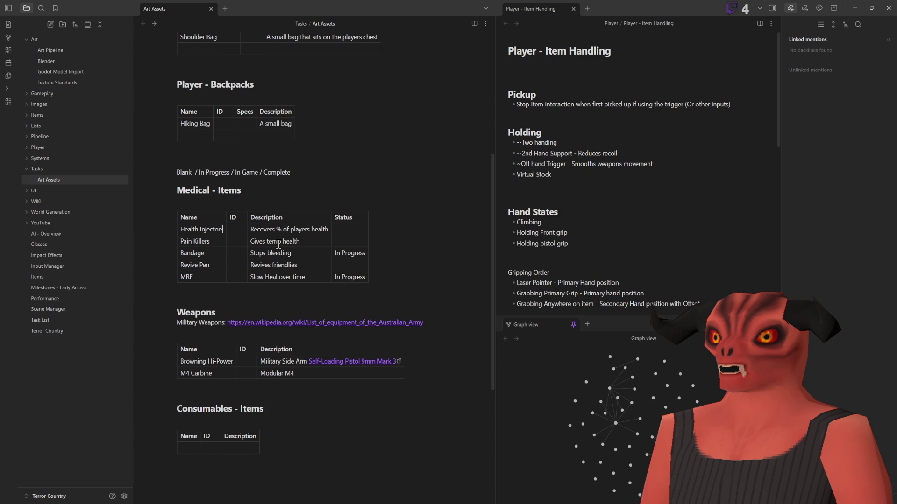
pyautogui.write('?')
# Step: Delete the question mark after Health Injector and scroll up the note
pyautogui.press('BackSpace')
pyautogui.scroll(2, 303, 267)
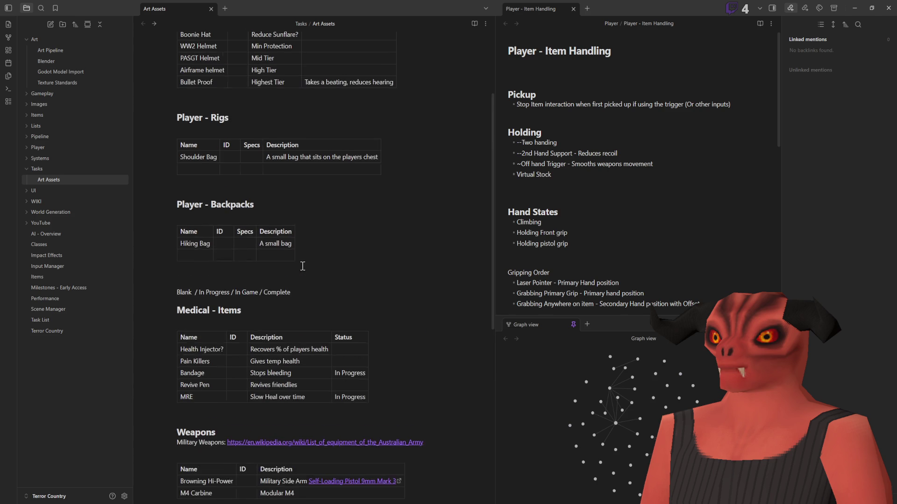
# Step: Scroll through the Art Assets item tables, then switch to the Godot editor
pyautogui.scroll(-3, 303, 259)
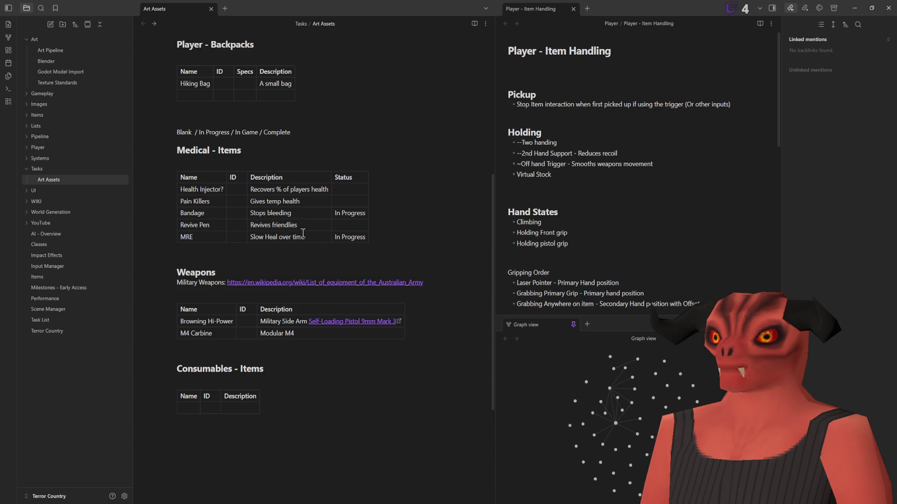
pyautogui.scroll(-2, 302, 239)
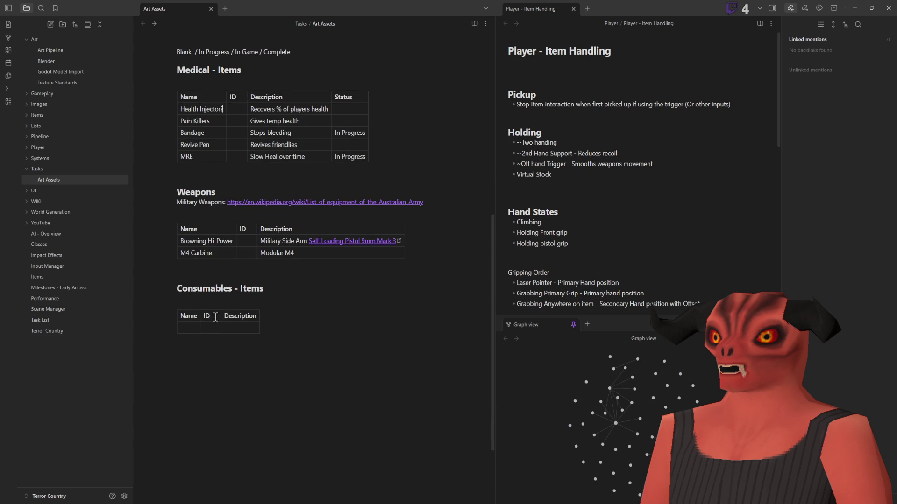
pyautogui.scroll(8, 264, 327)
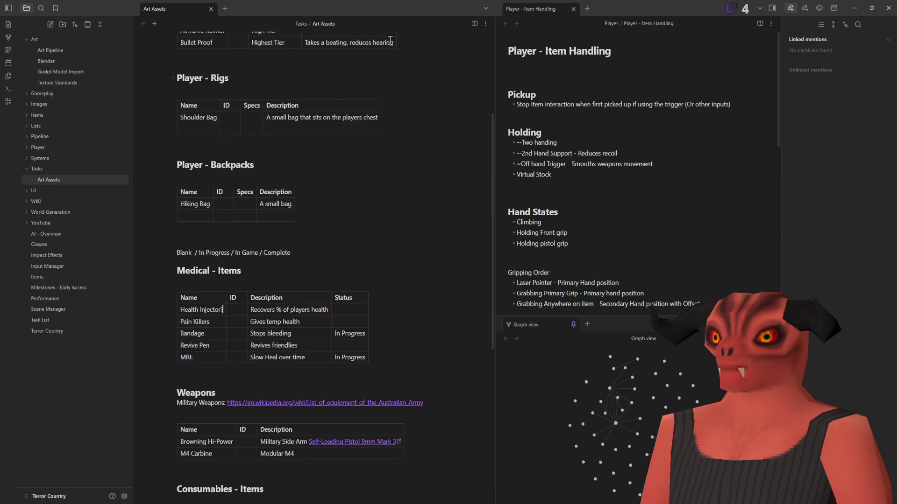
pyautogui.scroll(-5, 446, 179)
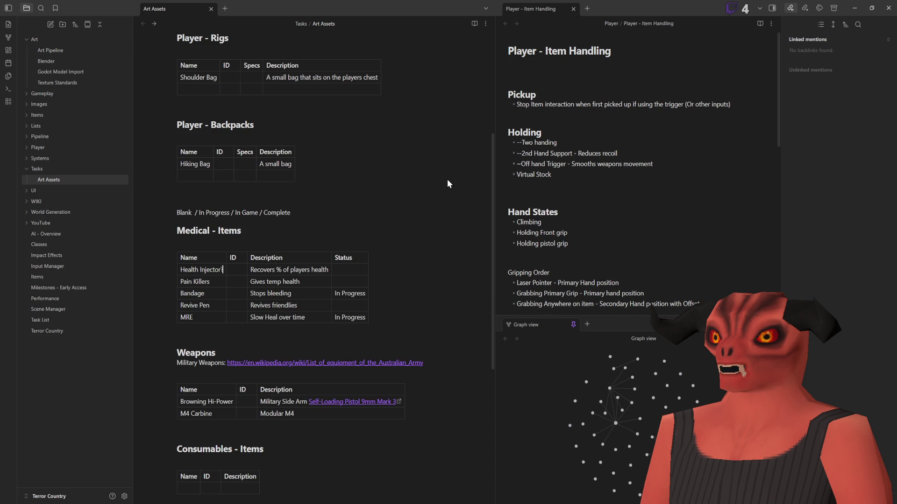
pyautogui.scroll(-3, 443, 197)
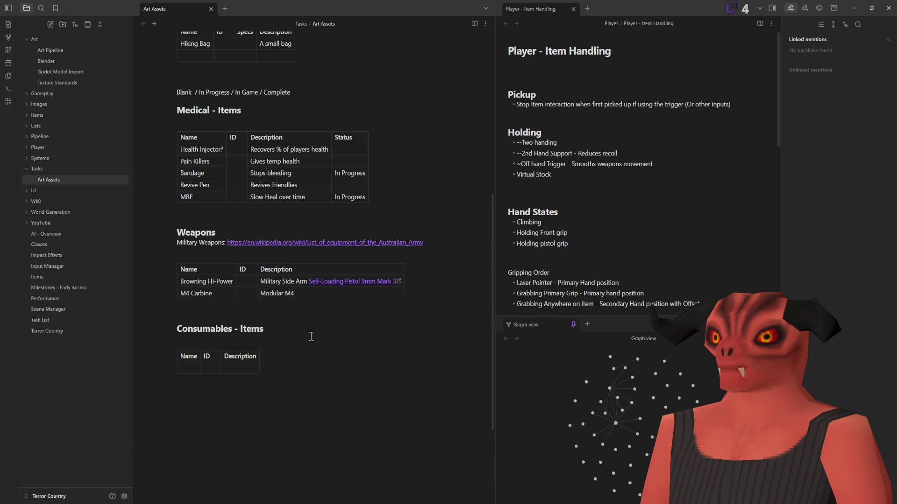
pyautogui.scroll(7, 270, 251)
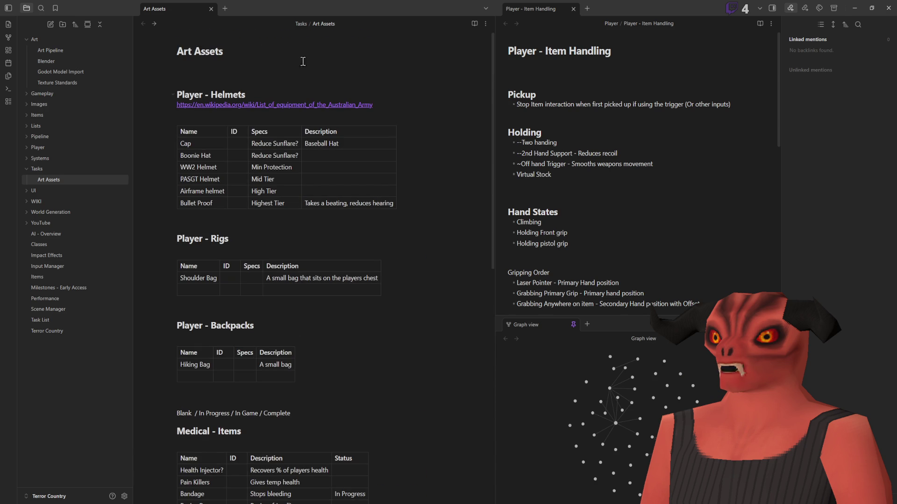
pyautogui.scroll(-7, 387, 320)
pyautogui.hotkey('alt', 'Tab')
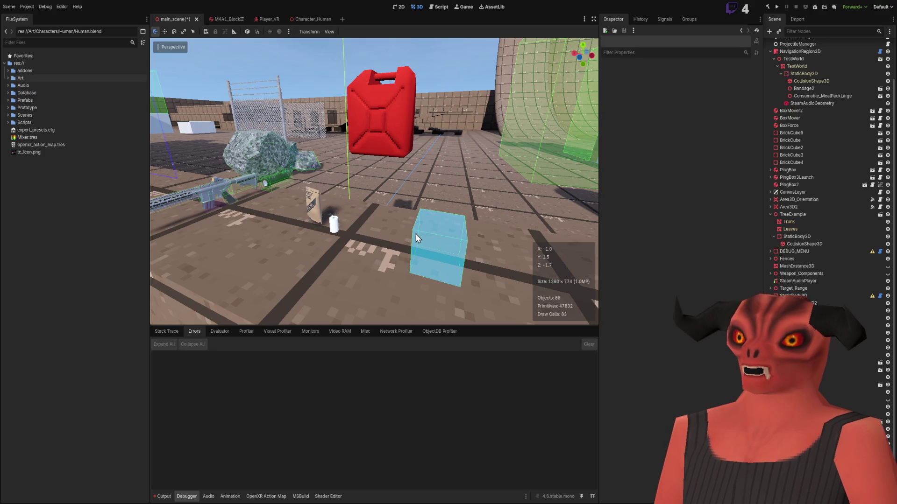
# Step: Fly past the rifle, rock, crate, red canister and bricks to the windmill and tree
pyautogui.click(115, 227)
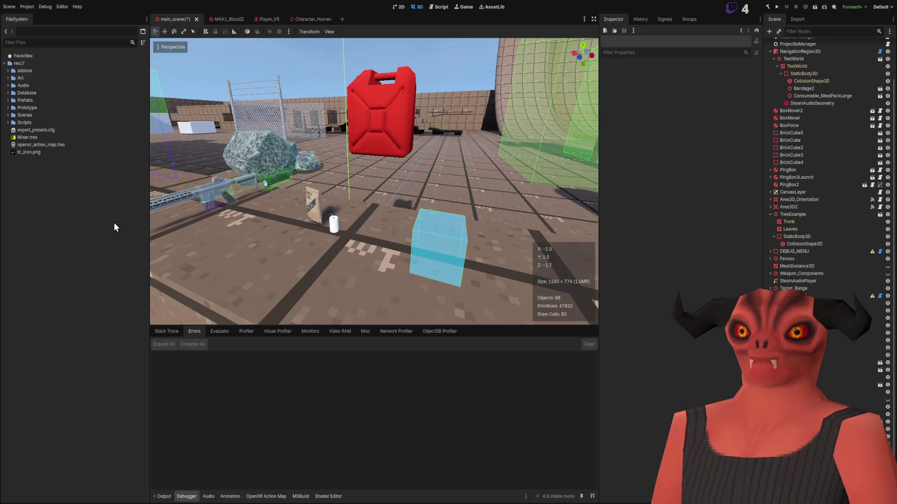
pyautogui.press('w')
pyautogui.press('w')
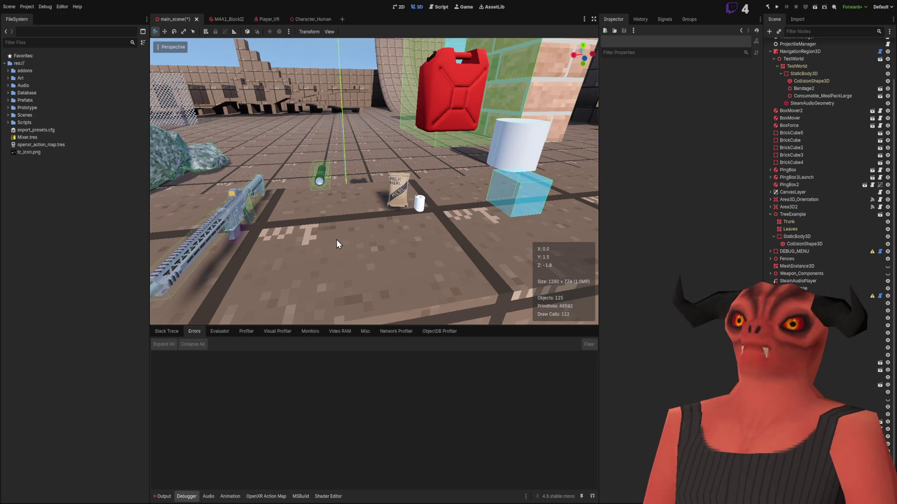
pyautogui.moveTo(336, 239); pyautogui.dragTo(292, 239)
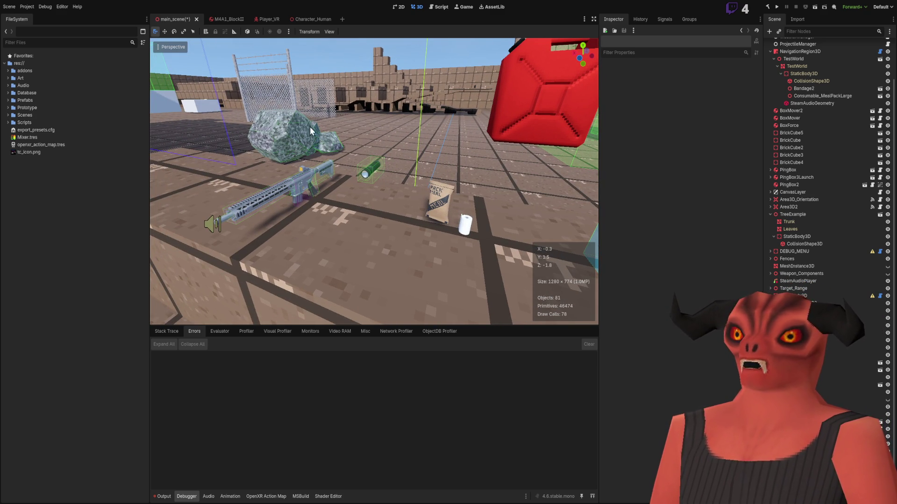
pyautogui.press('w')
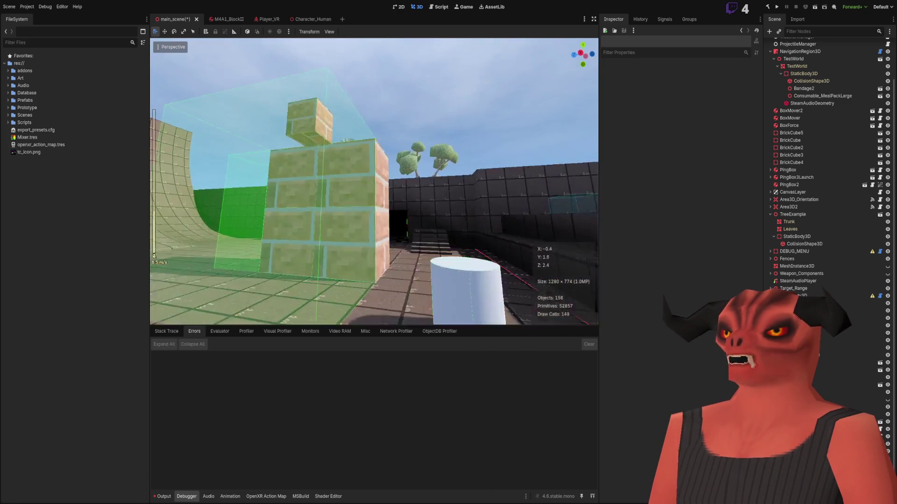
pyautogui.press('w')
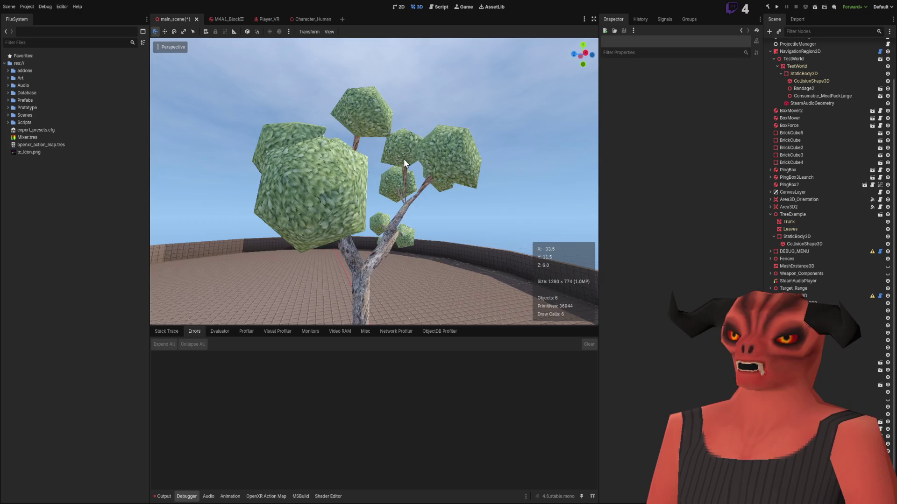
# Step: Fly through the low-poly trees, zoom out, and head toward the detailed tree
pyautogui.press('w')
pyautogui.press('w')
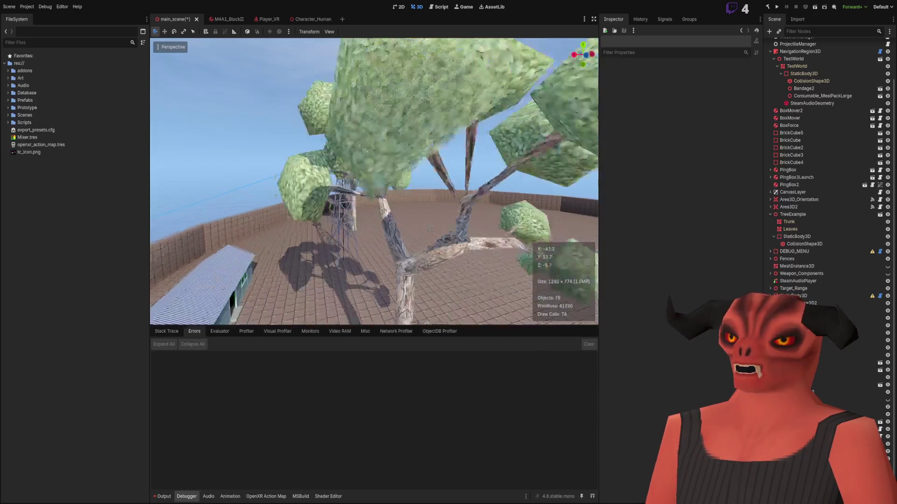
pyautogui.press('w')
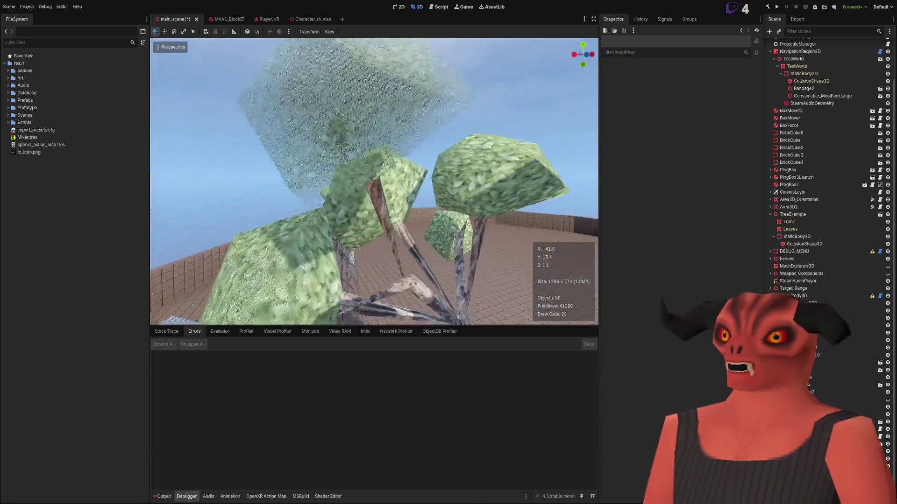
pyautogui.press('w')
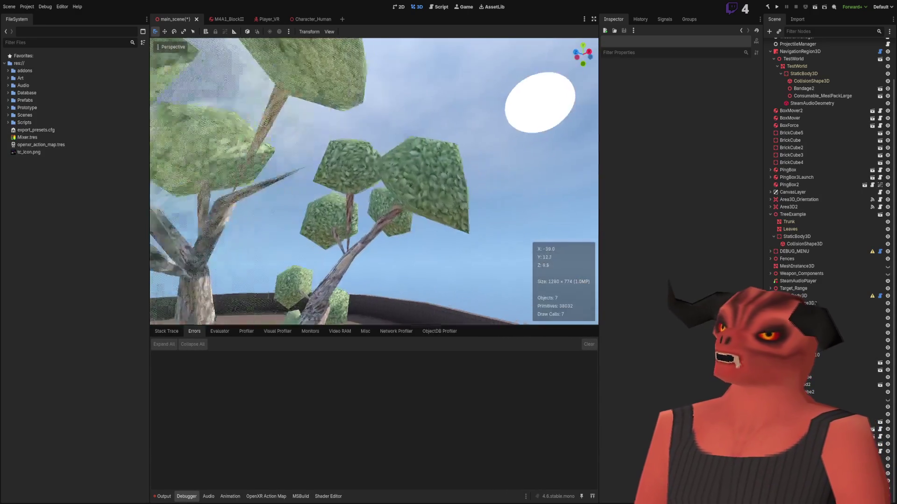
pyautogui.press('w')
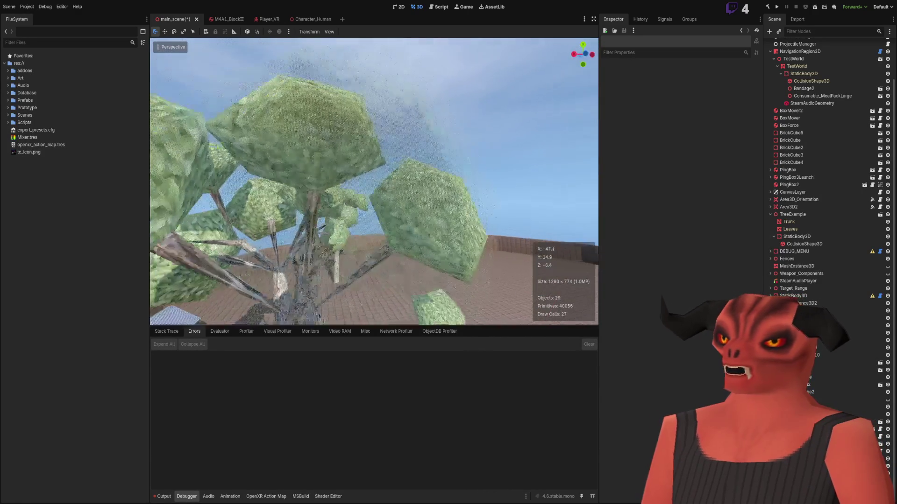
pyautogui.press('w')
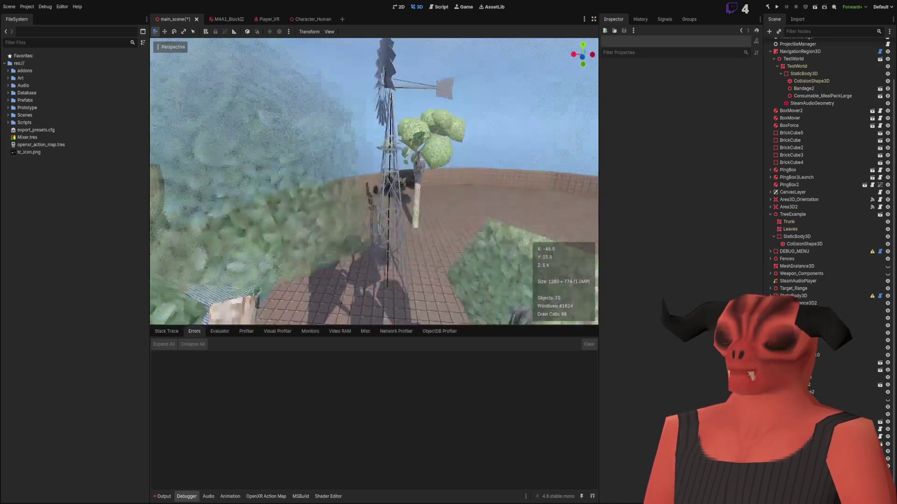
pyautogui.press('w')
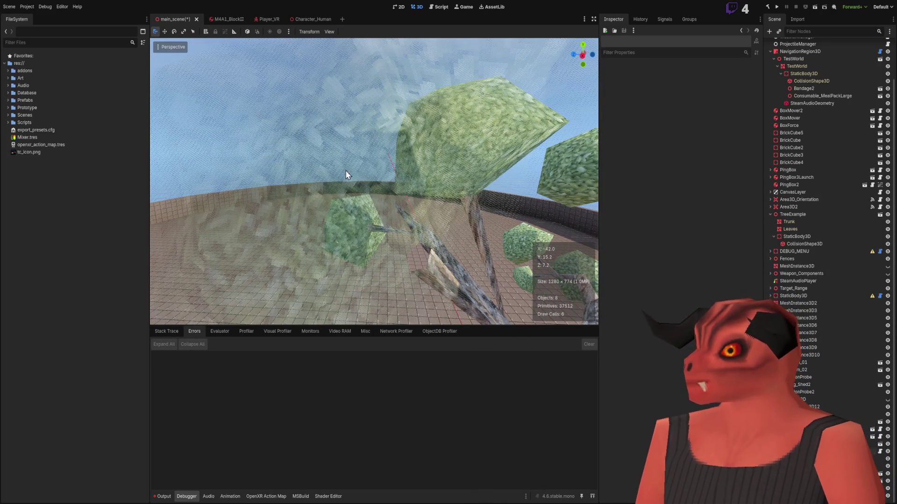
pyautogui.press('w')
pyautogui.press('w')
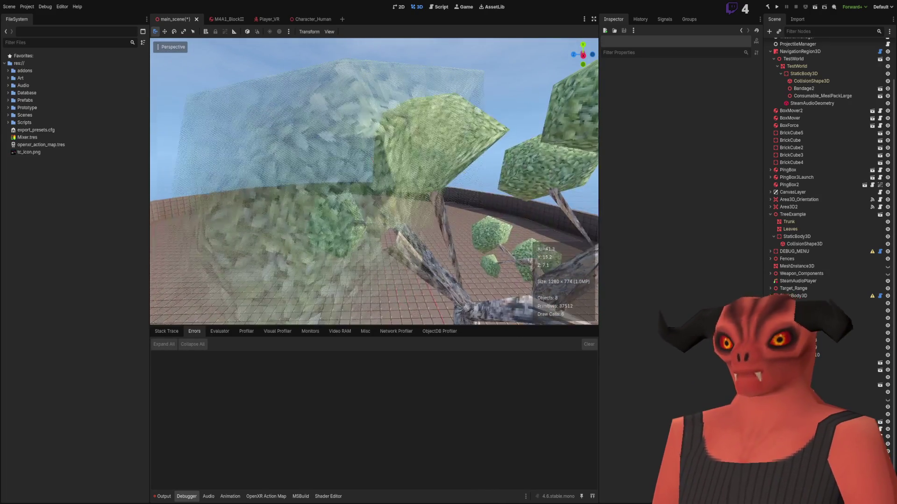
pyautogui.scroll(-5, 270, 163)
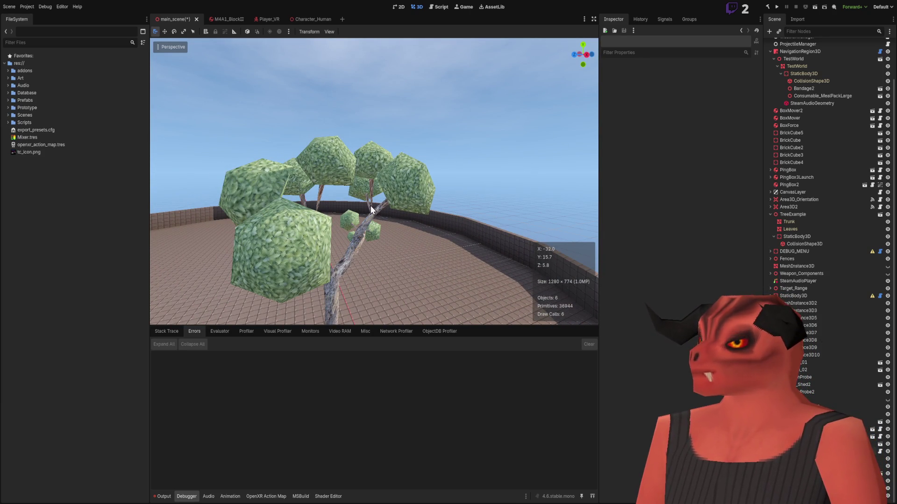
pyautogui.rightClick(313, 189)
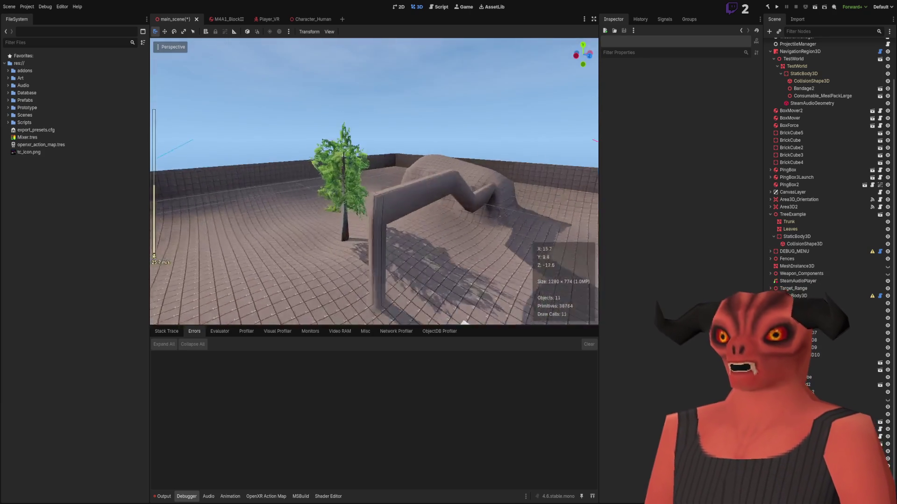
# Step: Fly into the detailed tree's foliage, circling its trunk and rising into the canopy
pyautogui.scroll(2, 312, 189)
pyautogui.press('w')
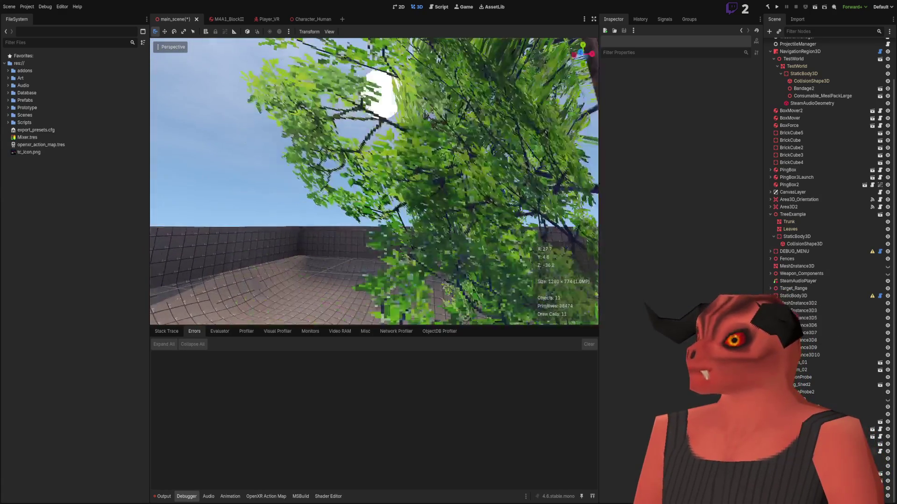
pyautogui.press('w')
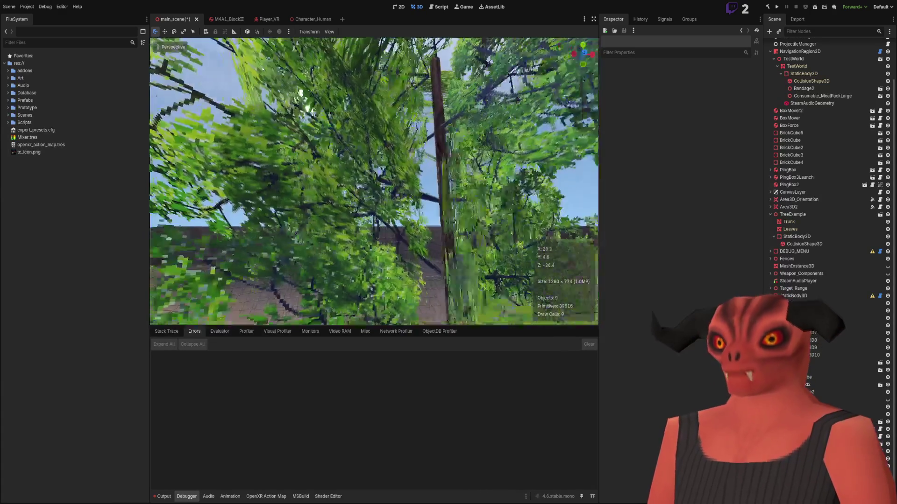
pyautogui.press('s')
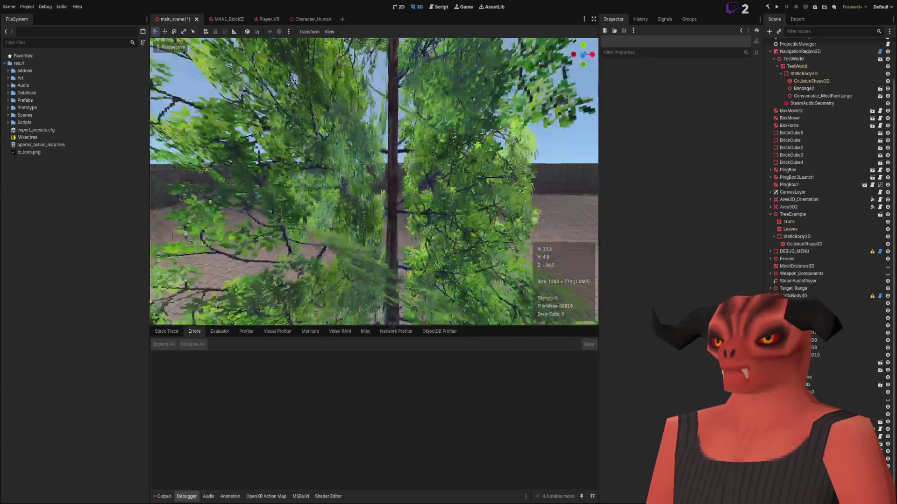
pyautogui.press('w')
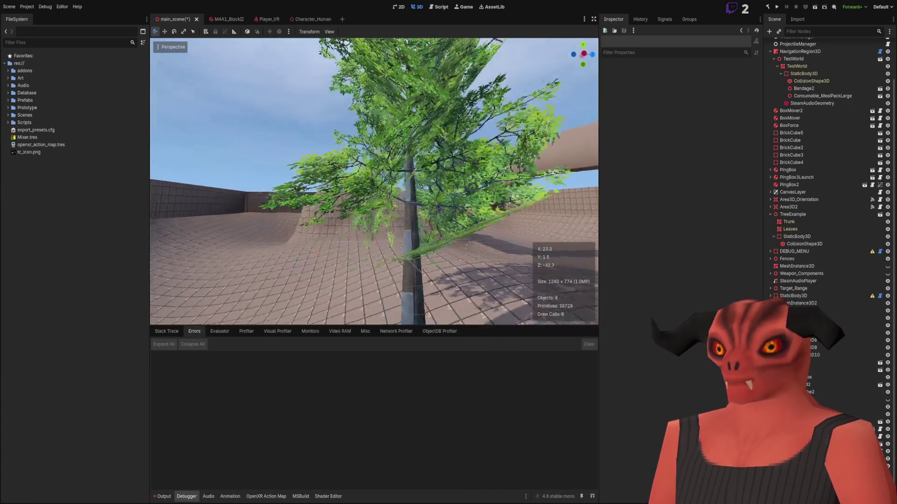
pyautogui.press('w')
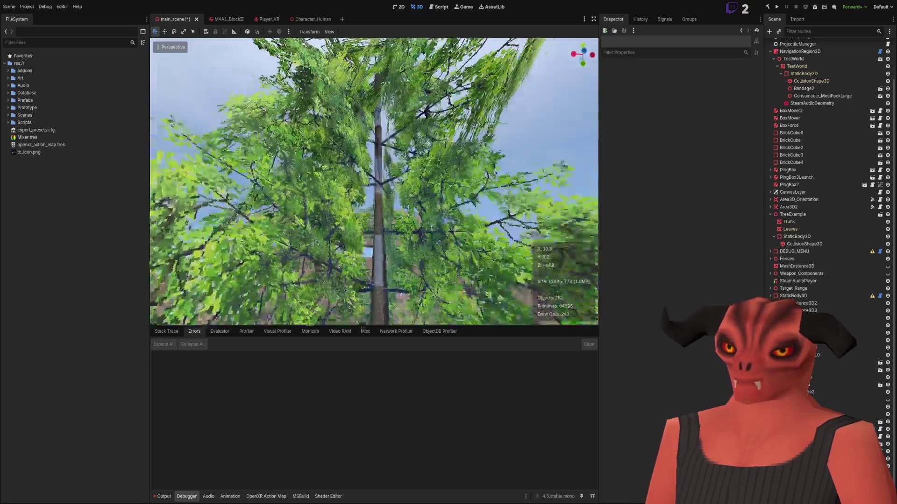
pyautogui.press('w')
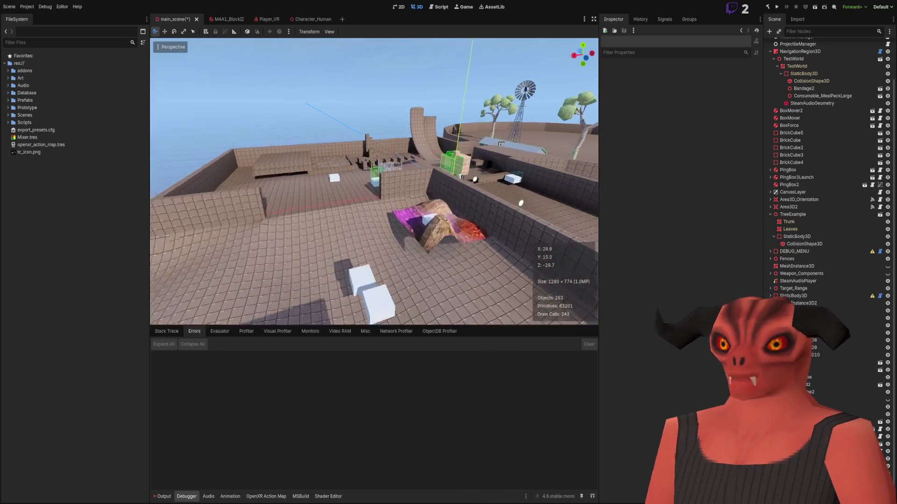
# Step: Fly past the brick cube, through the house doorway and windmill, back to the jerry can
pyautogui.press('w')
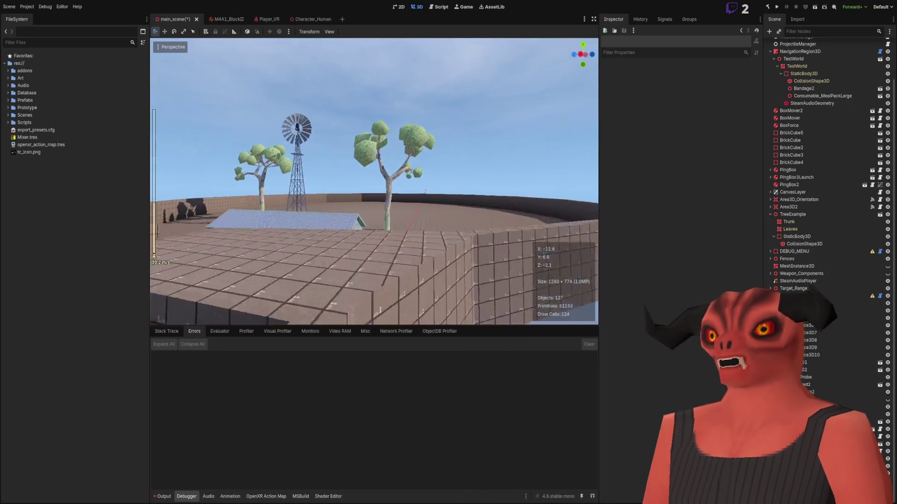
pyautogui.press('w')
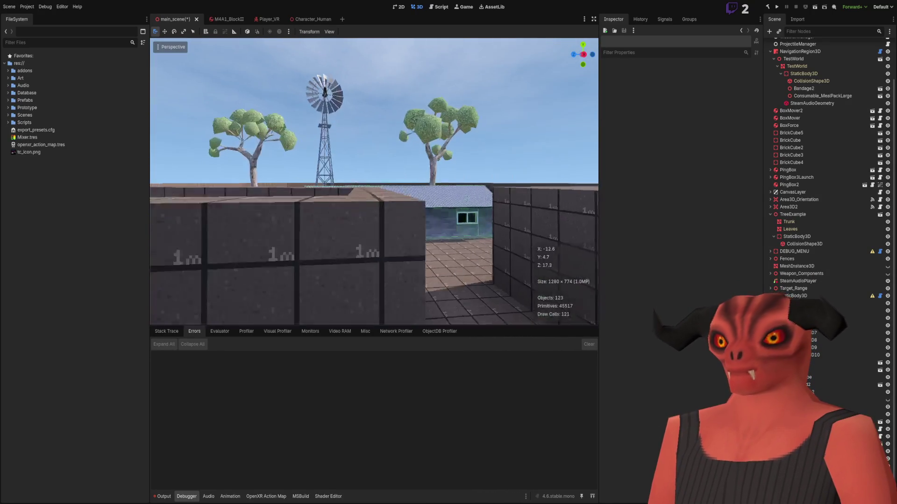
pyautogui.press('w')
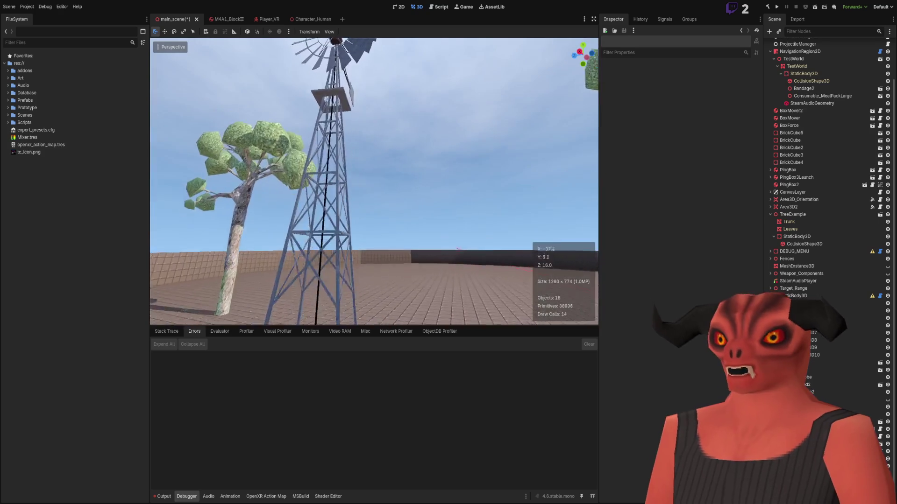
pyautogui.press('w')
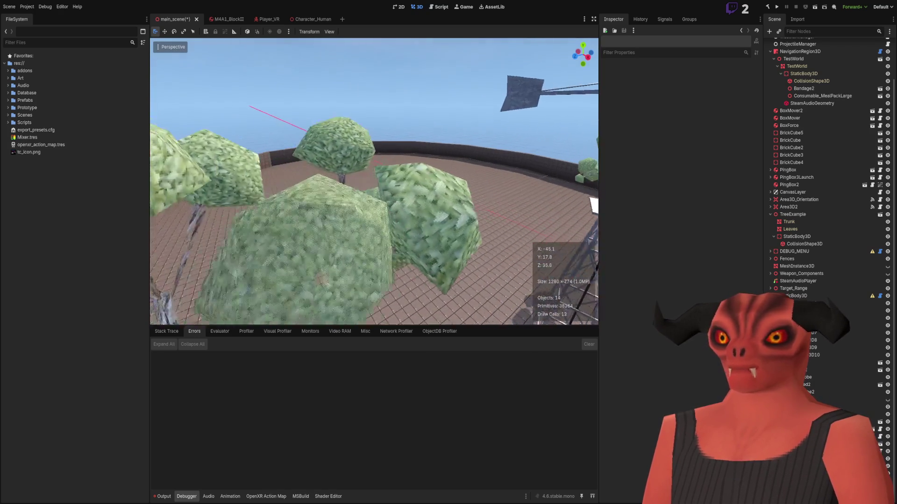
pyautogui.press('w')
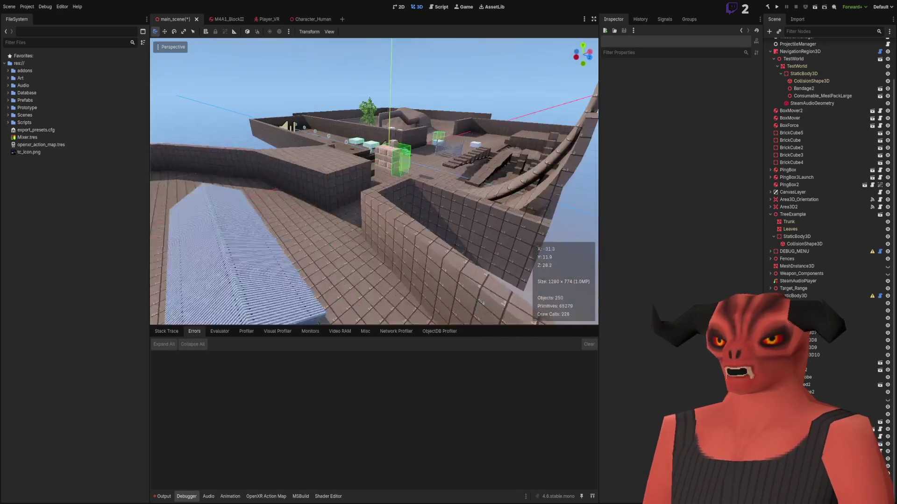
pyautogui.press('w')
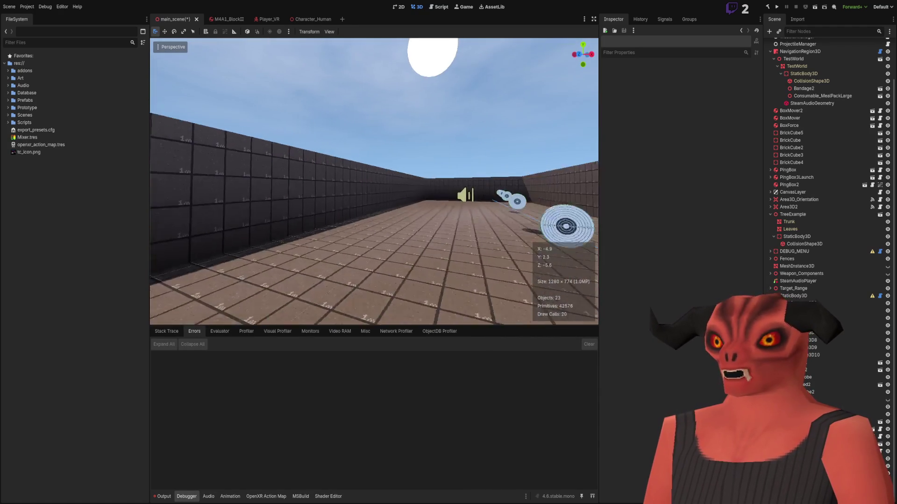
pyautogui.press('w')
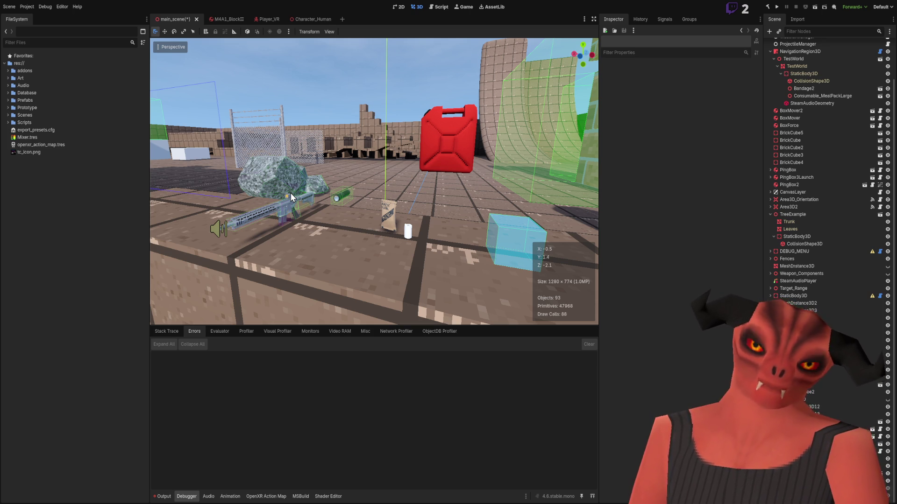
# Step: Look around the Godot props area, backing away to reveal the rifle and jerry can
pyautogui.rightClick(288, 193)
pyautogui.press('w')
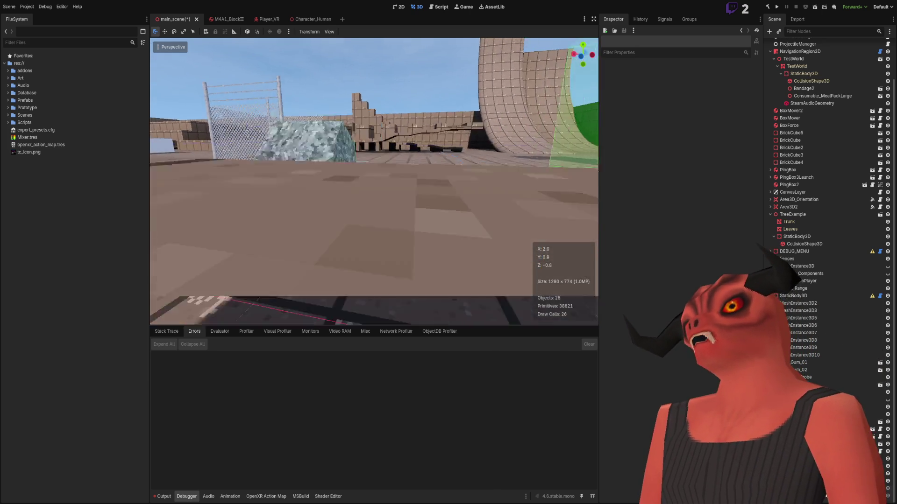
pyautogui.press('s')
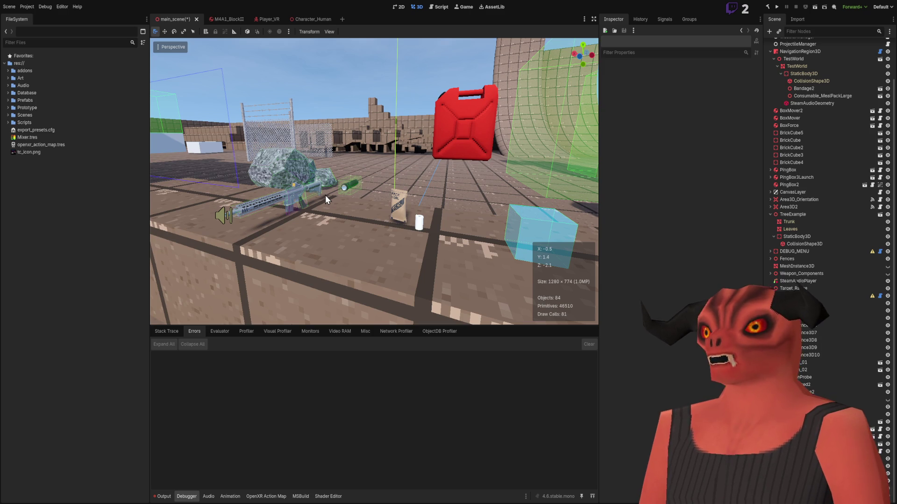
# Step: Fly through the green-walled house and out to the ledge, then return to the Obsidian notes
pyautogui.rightClick(313, 184)
pyautogui.scroll(3, 312, 184)
pyautogui.press('w')
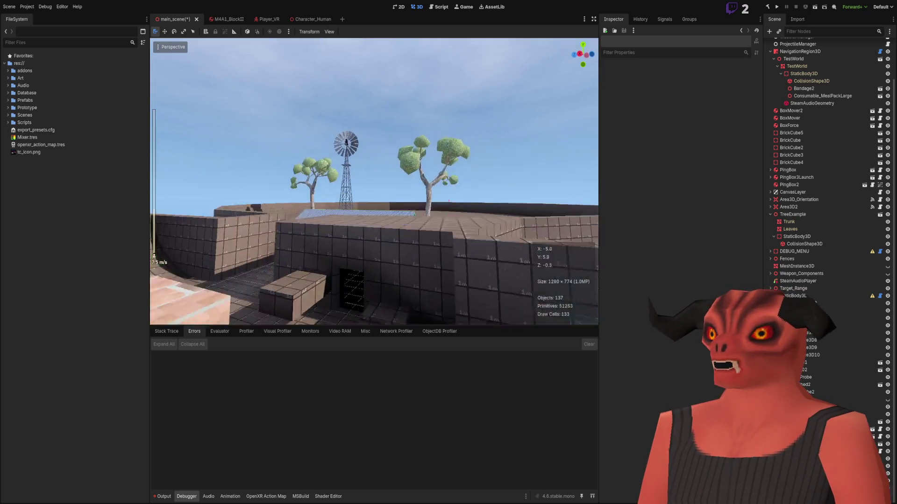
pyautogui.press('w')
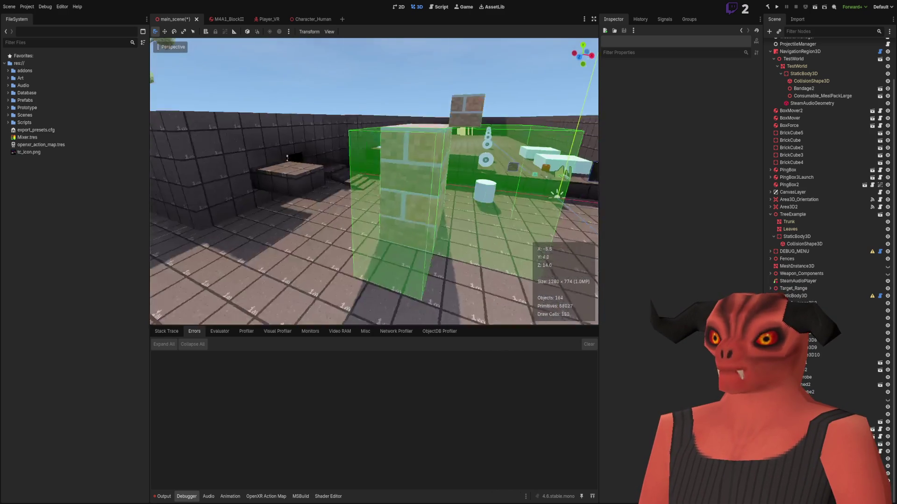
pyautogui.press('w')
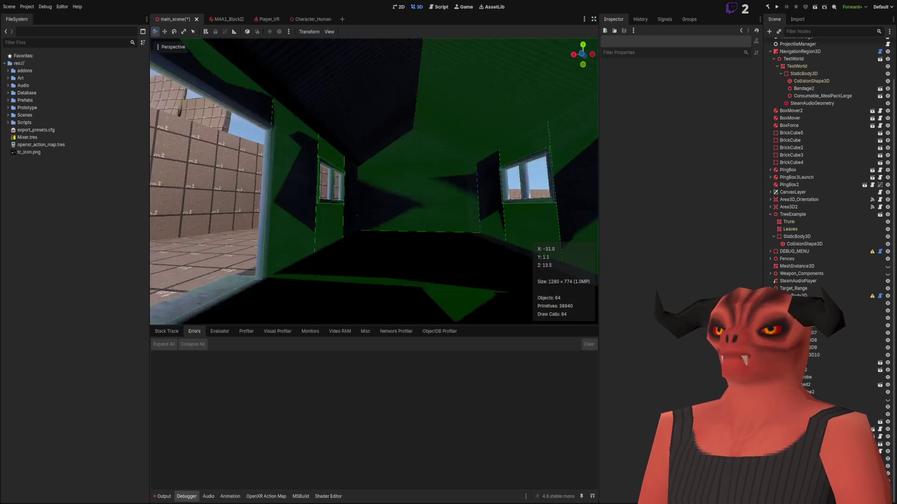
pyautogui.press('w')
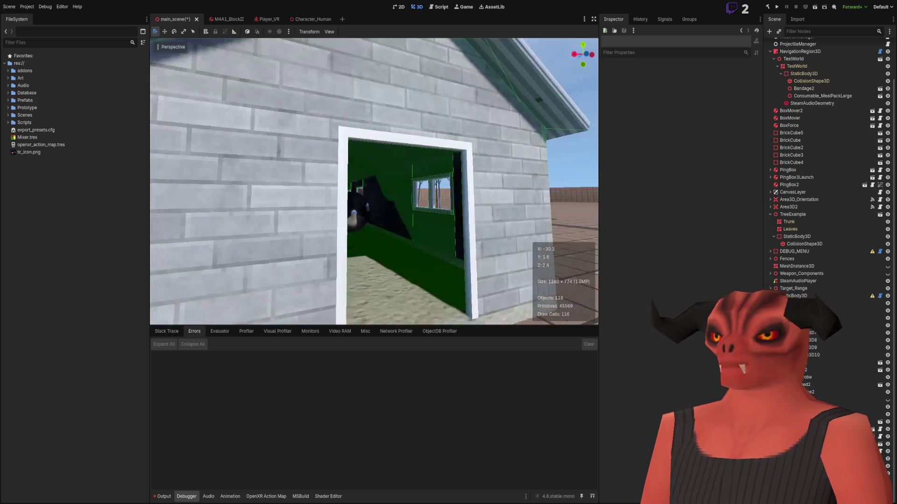
pyautogui.press('w')
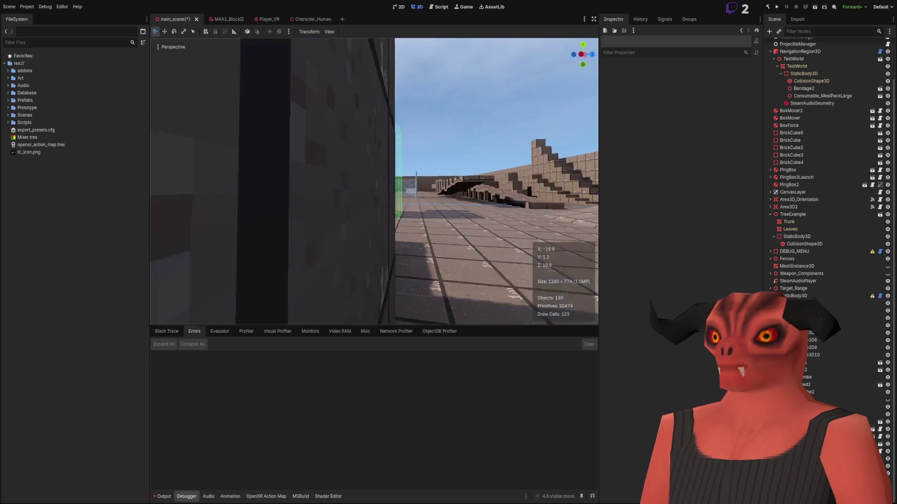
pyautogui.press('w')
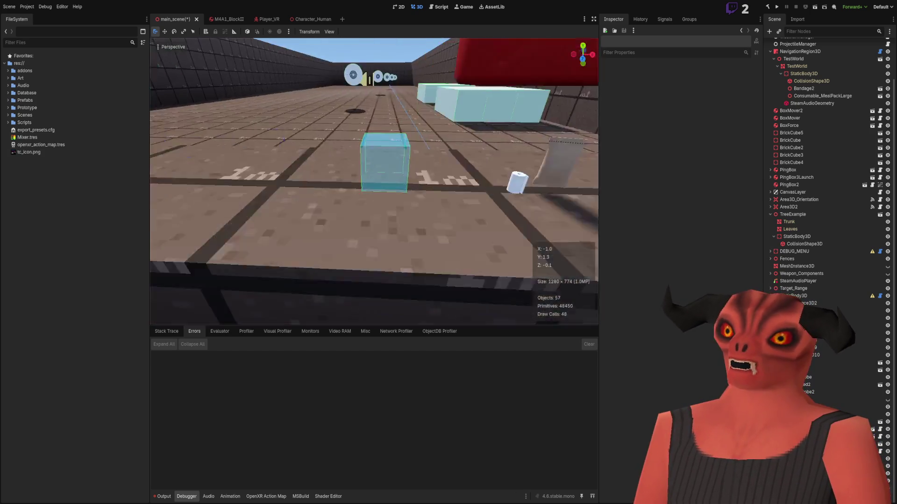
pyautogui.press('w')
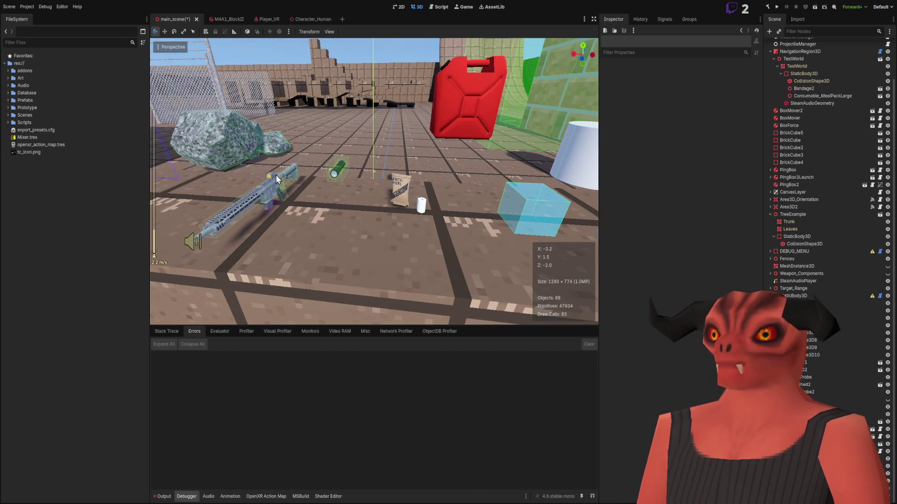
pyautogui.hotkey('alt', 'Tab')
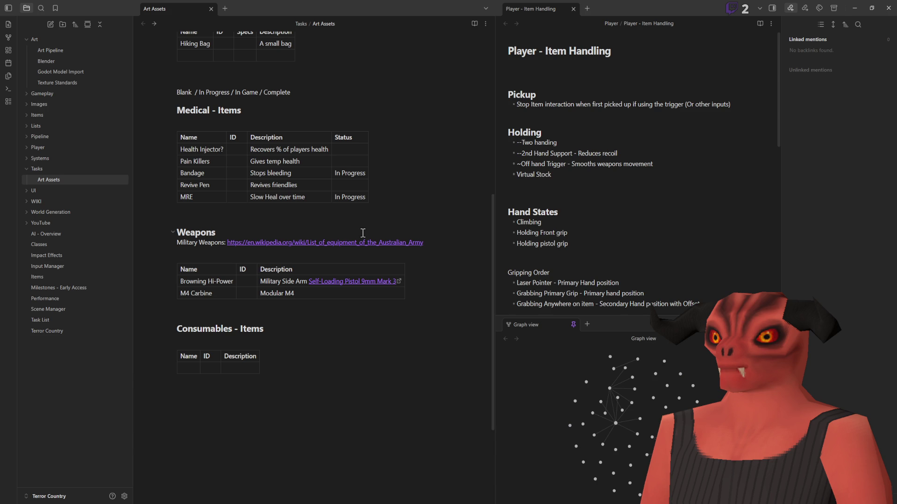
# Step: Glance at Godot, scroll through the Art Assets item tables, then bring back Godot's main scene
pyautogui.hotkey('alt', 'Tab')
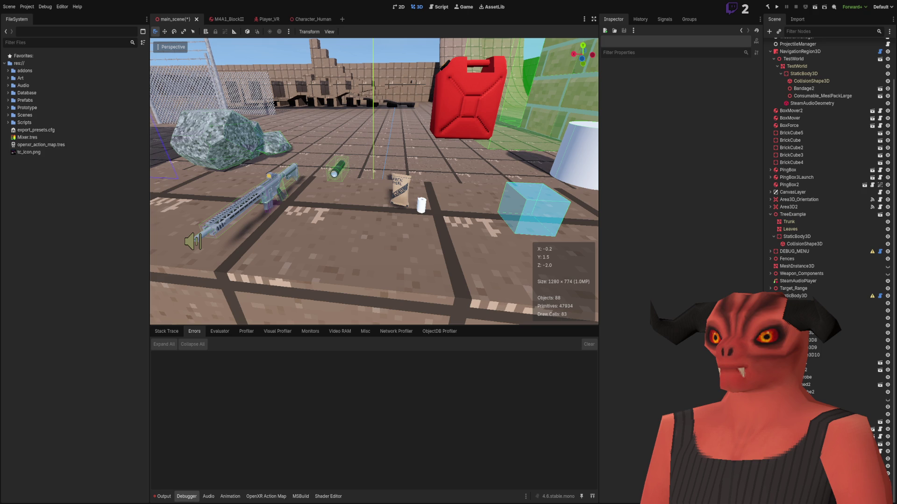
pyautogui.hotkey('alt', 'Tab')
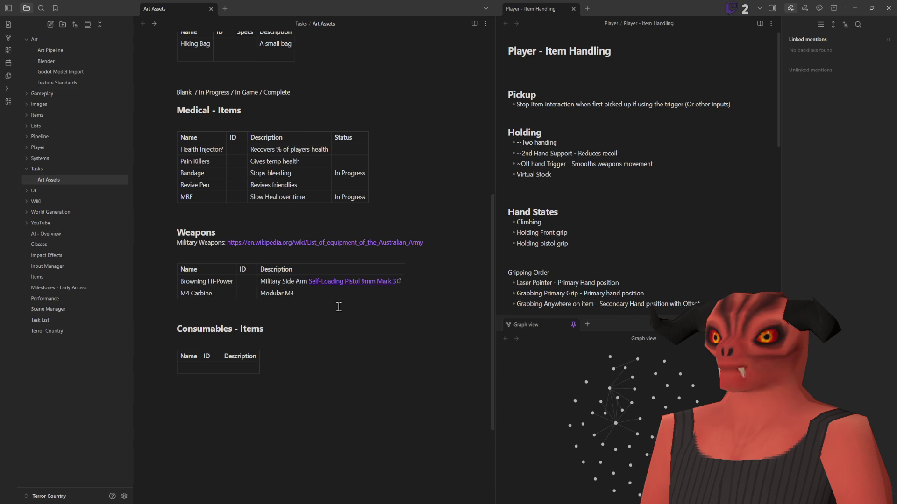
pyautogui.scroll(4, 257, 269)
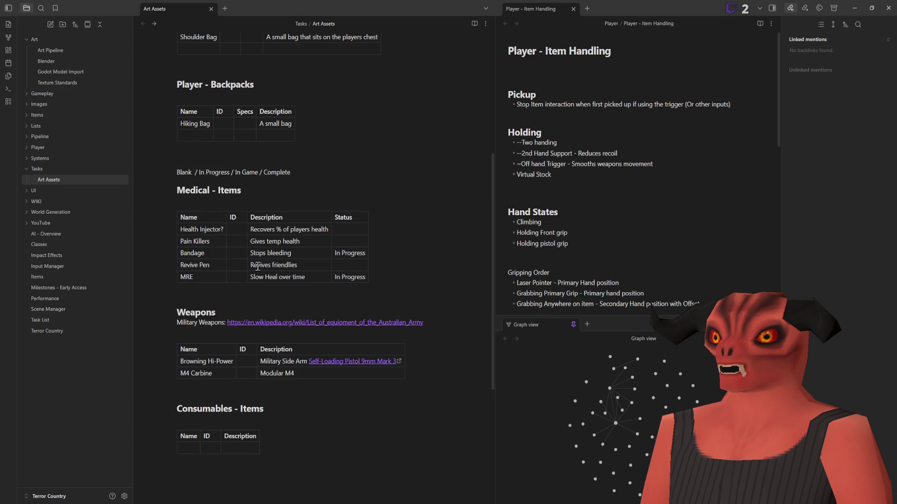
pyautogui.scroll(-1, 243, 229)
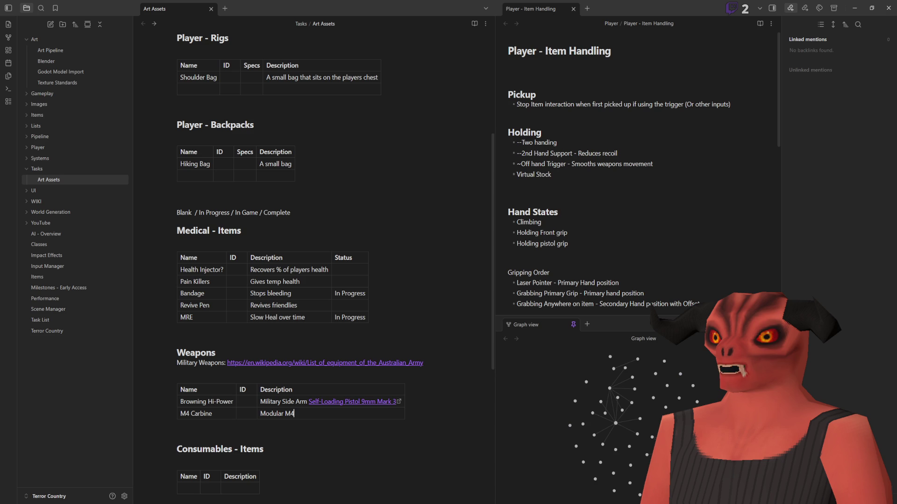
pyautogui.hotkey('alt', 'Tab')
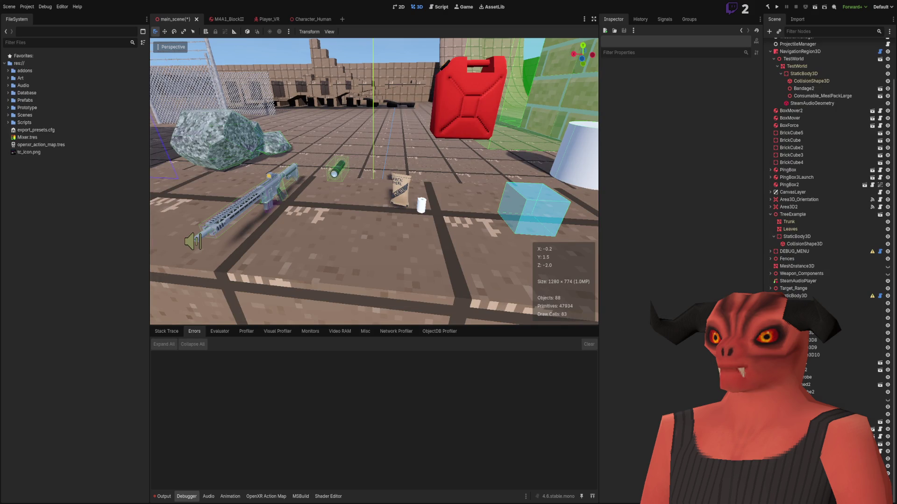
pyautogui.hotkey('alt', 'Tab')
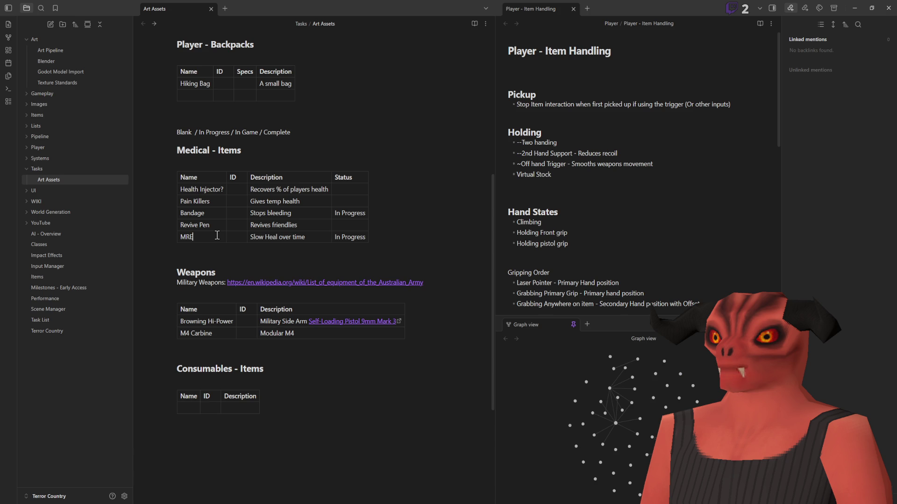
pyautogui.scroll(5, 220, 233)
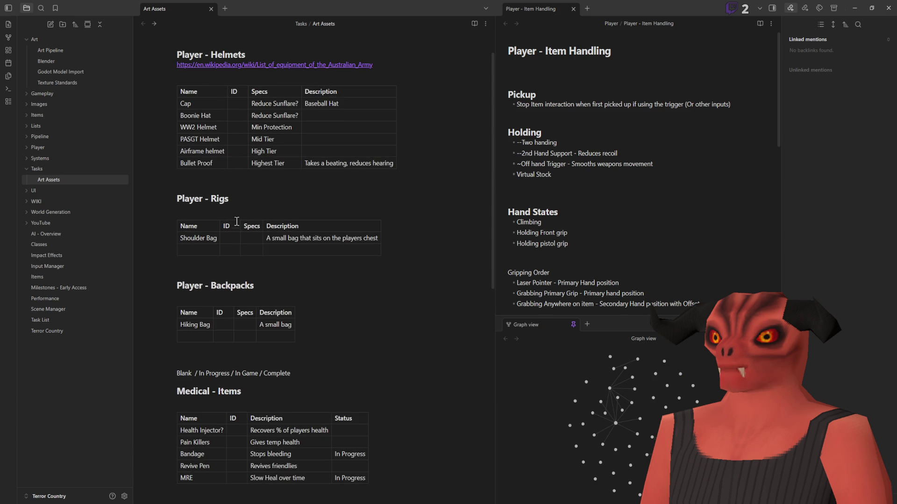
pyautogui.scroll(-2, 240, 210)
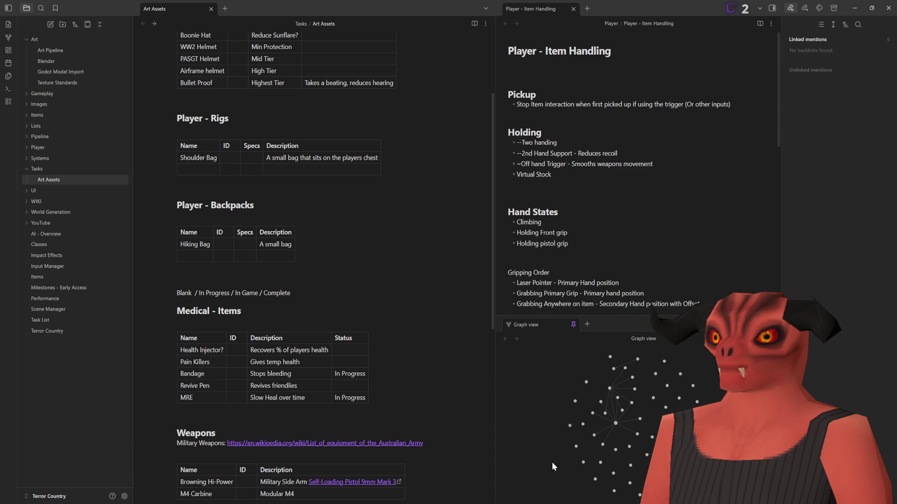
pyautogui.hotkey('alt', 'Tab')
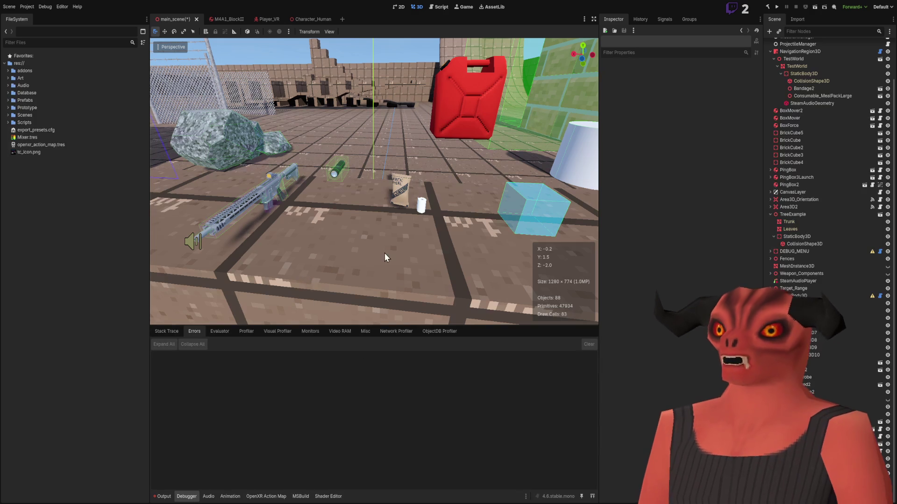
# Step: Fly the Godot scene camera left toward the props, then switch to Blender's empty scene
pyautogui.rightClick(385, 253)
pyautogui.press('a')
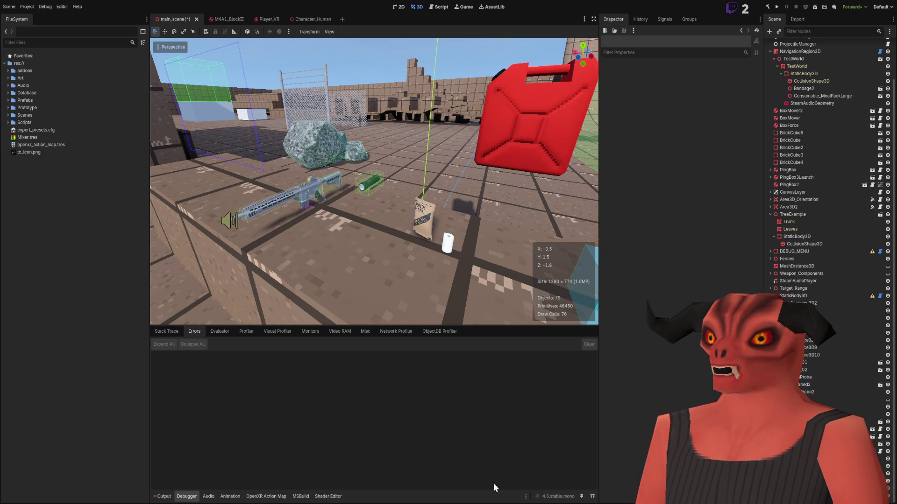
pyautogui.hotkey('alt', 'Tab')
pyautogui.click(104, 16)
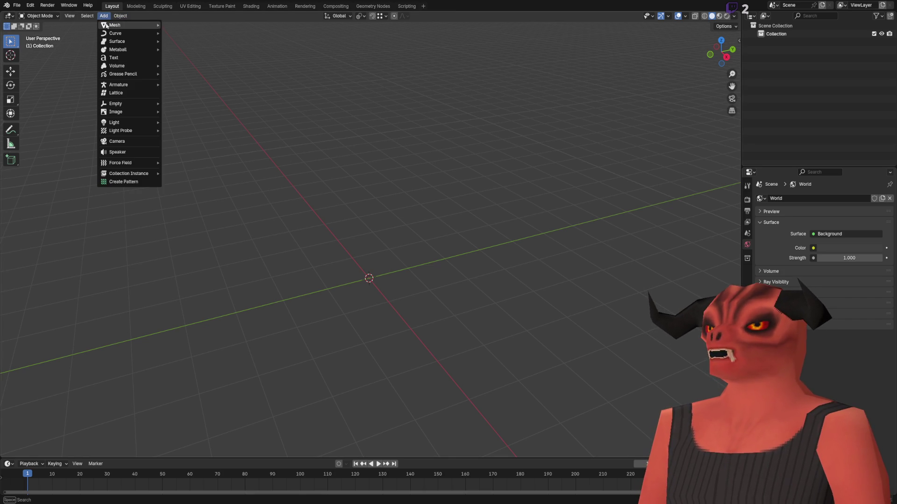
# Step: Add a cube mesh to the empty Blender scene and enter Edit Mode
pyautogui.moveTo(117, 25)
pyautogui.click(189, 37)
pyautogui.scroll(5, 374, 252)
pyautogui.press('Tab')
pyautogui.scroll(-5, 384, 264)
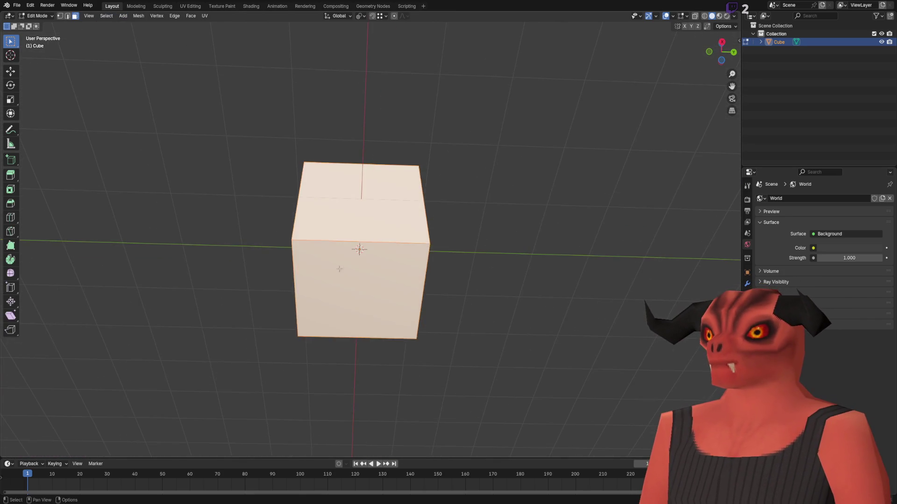
# Step: Flatten the cube into a thin square slab, fixing the move's Z offset, and return to Object Mode
pyautogui.click(29, 80)
pyautogui.click(11, 71)
pyautogui.moveTo(359, 234)
pyautogui.mouseDown()
pyautogui.moveTo(411, 240)
pyautogui.moveTo(362, 204)
pyautogui.mouseUp()
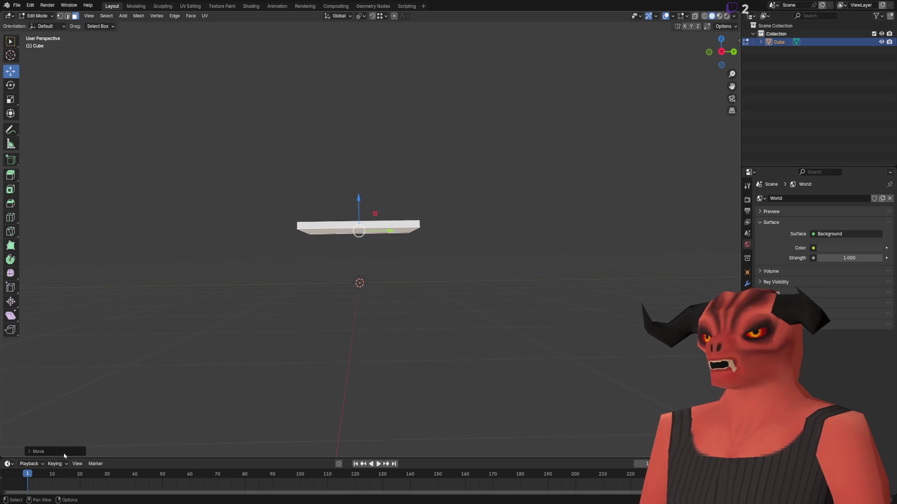
pyautogui.click(83, 453)
pyautogui.click(99, 422)
pyautogui.moveTo(101, 422); pyautogui.dragTo(81, 434)
pyautogui.write('0')
pyautogui.press('Return')
pyautogui.press('Tab')
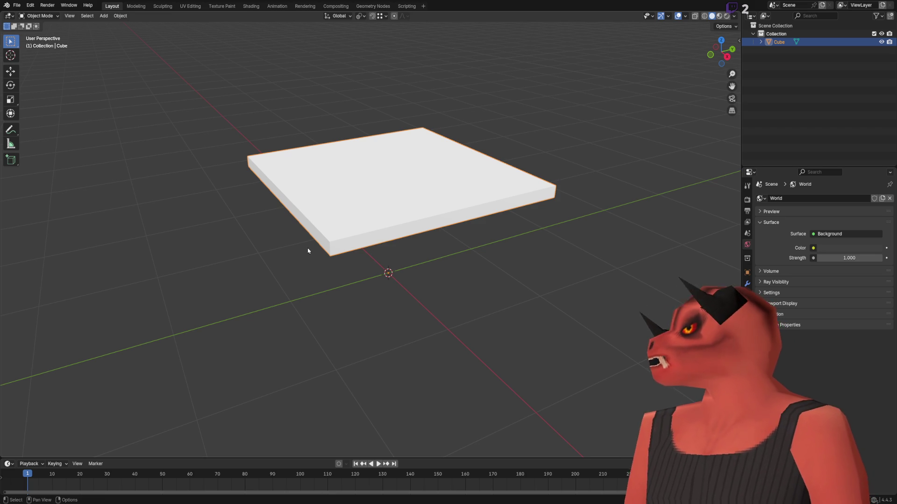
# Step: Duplicate the slab's bottom face and drop the copy just below the slab along Z
pyautogui.press('KP_Decimal')
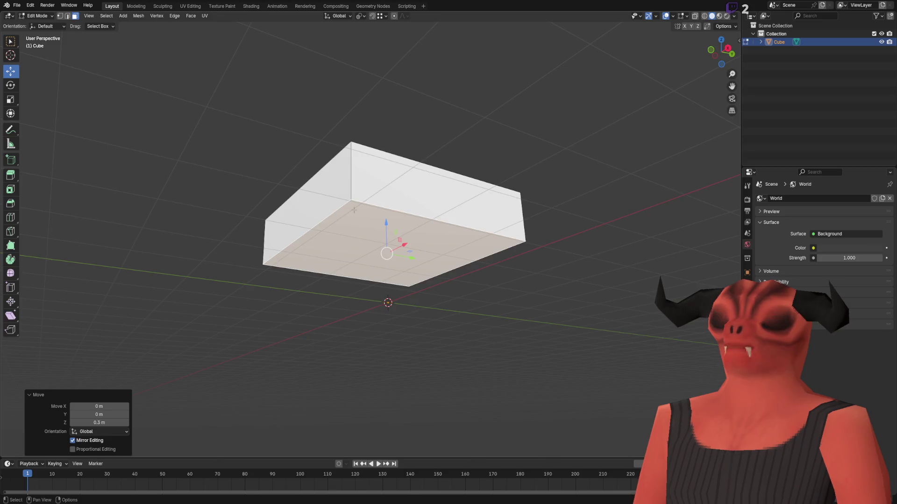
pyautogui.moveTo(360, 247); pyautogui.dragTo(448, 178)
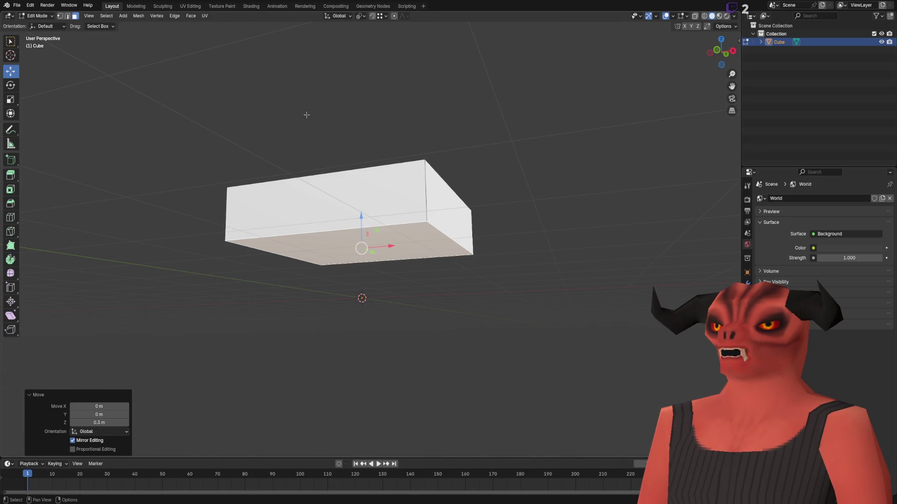
pyautogui.hotkey('shift', 'd')
pyautogui.press('z')
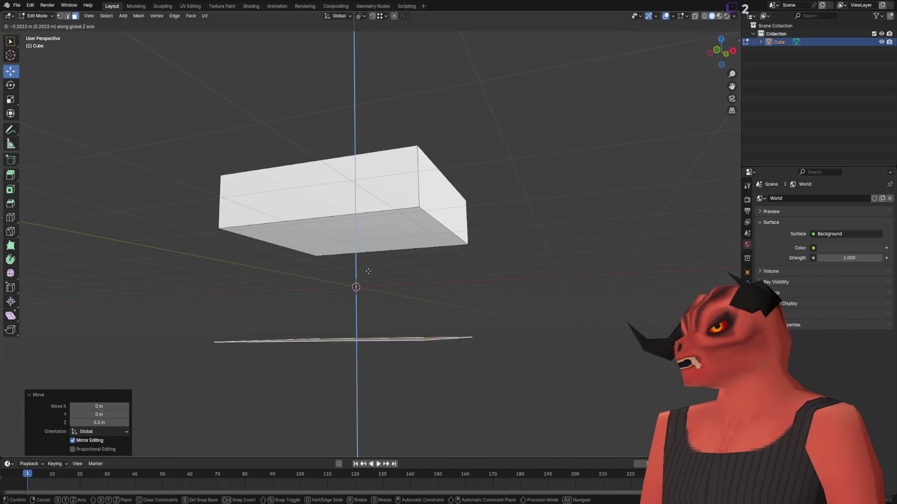
pyautogui.click(380, 208)
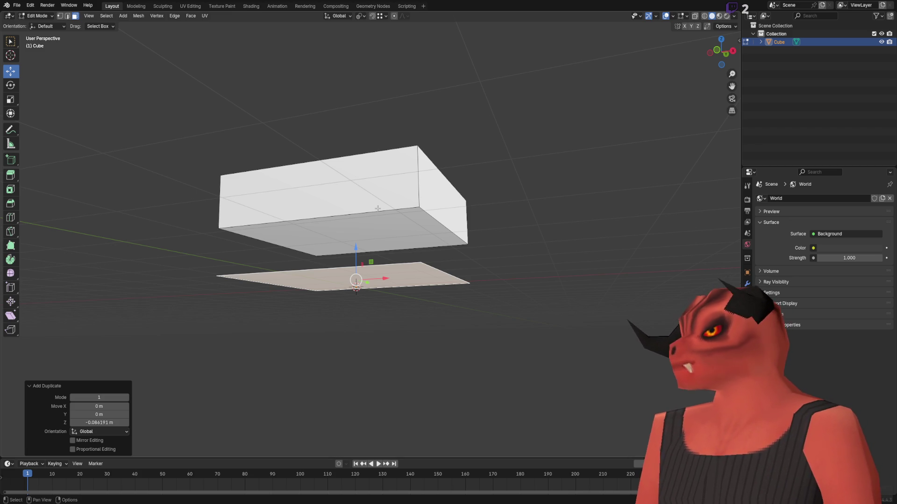
pyautogui.moveTo(377, 208)
pyautogui.mouseDown()
pyautogui.moveTo(381, 221)
pyautogui.moveTo(369, 202)
pyautogui.moveTo(350, 223)
pyautogui.moveTo(331, 217)
pyautogui.moveTo(243, 262)
pyautogui.moveTo(469, 292)
pyautogui.mouseUp()
# Step: In edge mode, shift an edge of the duplicated plane along X, trying 0.3 then resetting to 0
pyautogui.press('2')
pyautogui.click(232, 275)
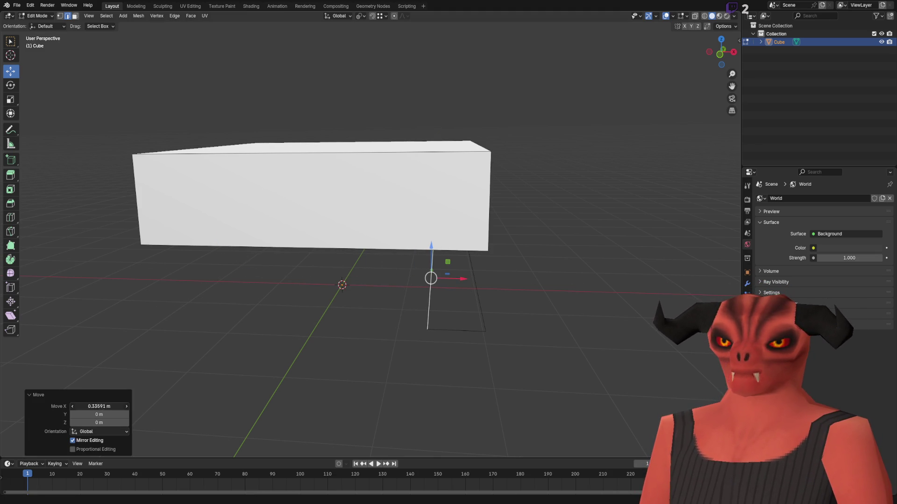
pyautogui.click(90, 407)
pyautogui.write('0.3')
pyautogui.press('Return')
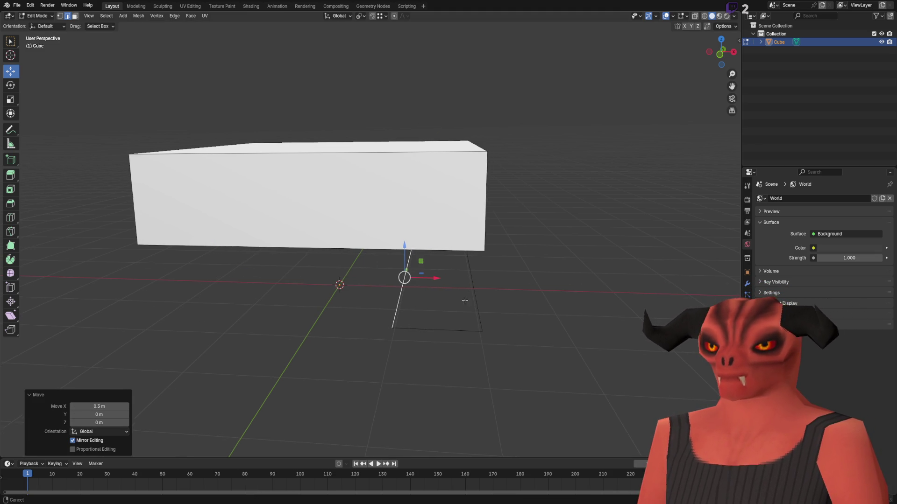
pyautogui.click(115, 406)
pyautogui.press('BackSpace')
pyautogui.press('BackSpace')
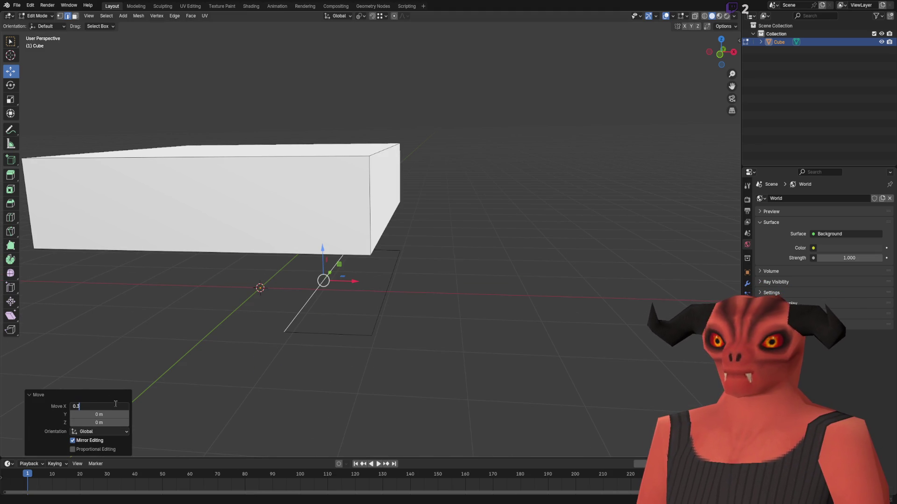
pyautogui.press('Return')
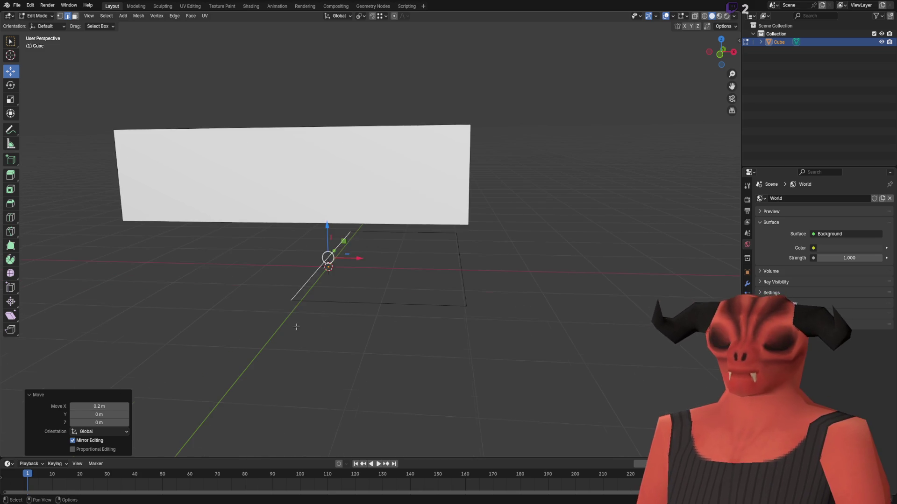
# Step: Move the edge 0.4 m along X and refine its X offset to narrow the plane
pyautogui.write('gx0.4')
pyautogui.press('Return')
pyautogui.press('g')
pyautogui.press('x')
pyautogui.click(442, 258)
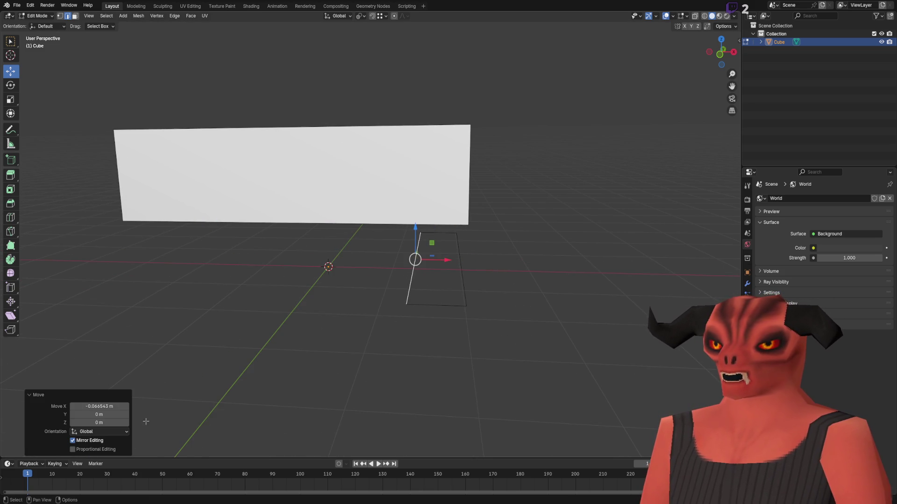
pyautogui.click(119, 406)
pyautogui.moveTo(118, 405); pyautogui.dragTo(80, 417)
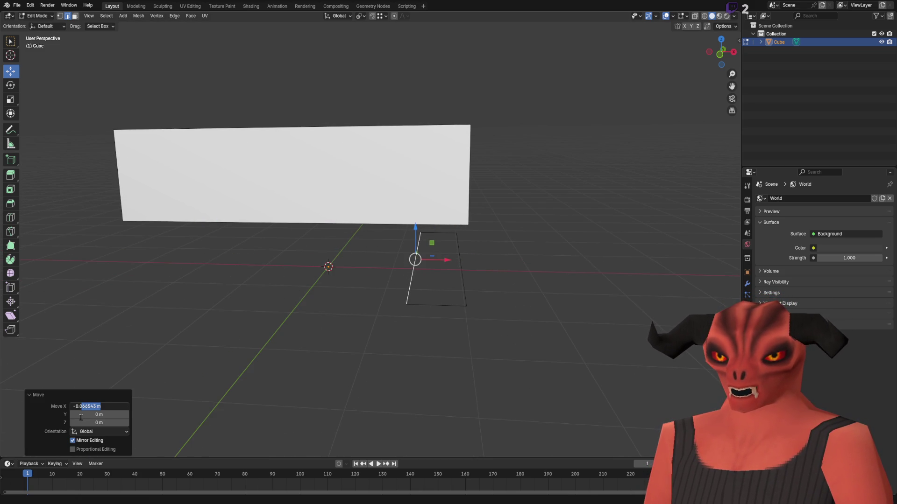
pyautogui.write('5')
pyautogui.press('Return')
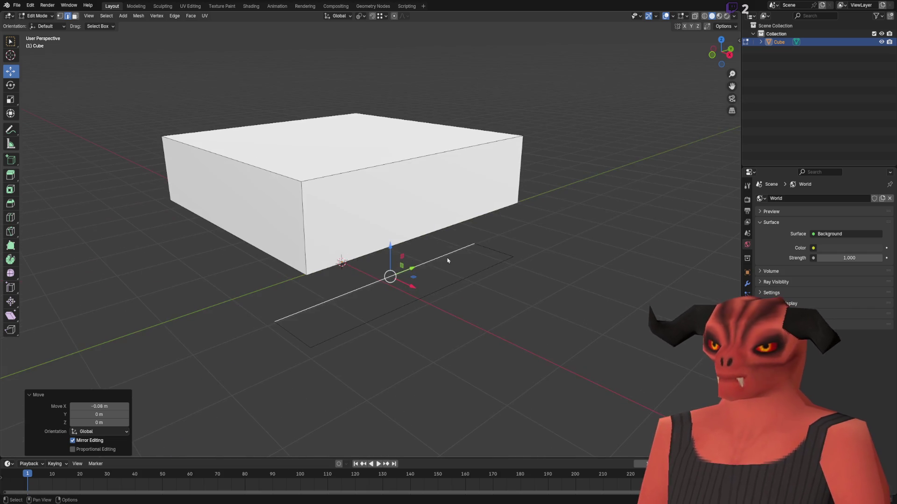
# Step: Slide another edge along Y toward the viewer and commit its Y offset
pyautogui.moveTo(508, 243)
pyautogui.mouseDown()
pyautogui.moveTo(308, 326)
pyautogui.moveTo(356, 306)
pyautogui.mouseUp()
pyautogui.click(98, 414)
pyautogui.moveTo(97, 414); pyautogui.dragTo(79, 415)
pyautogui.press('Return')
# Step: In face mode, move the small square face down, then raise it up to the seat's edge
pyautogui.click(311, 334)
pyautogui.press('3')
pyautogui.click(320, 321)
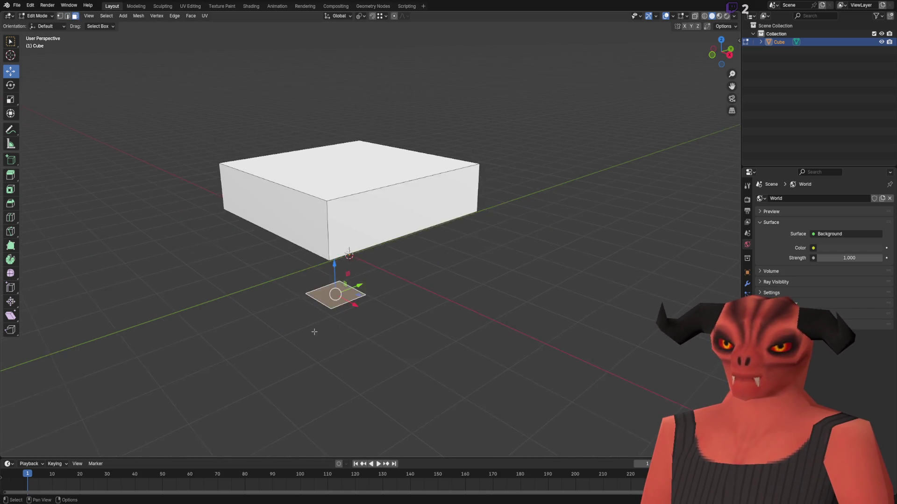
pyautogui.moveTo(378, 292); pyautogui.dragTo(380, 323)
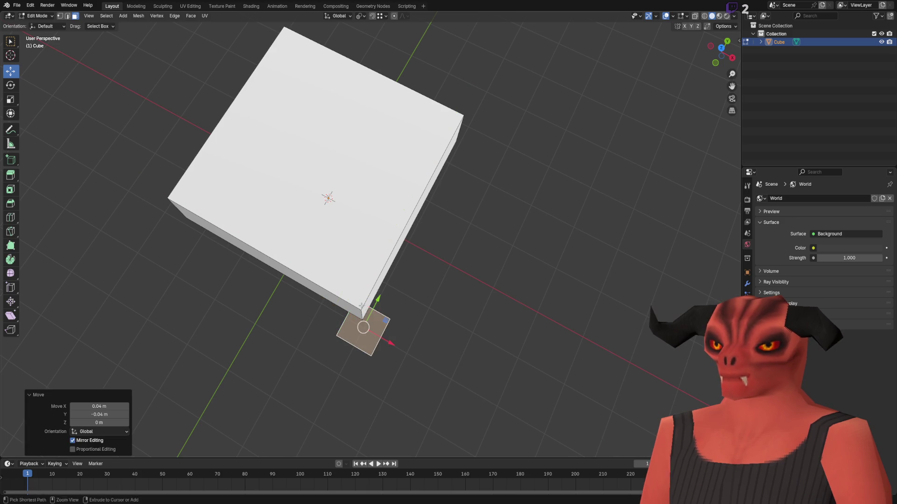
pyautogui.click(482, 331)
pyautogui.moveTo(483, 331)
pyautogui.mouseDown()
pyautogui.moveTo(427, 336)
pyautogui.moveTo(446, 310)
pyautogui.moveTo(444, 278)
pyautogui.moveTo(398, 293)
pyautogui.moveTo(385, 178)
pyautogui.moveTo(386, 233)
pyautogui.mouseUp()
pyautogui.click(397, 292)
pyautogui.moveTo(420, 262)
pyautogui.mouseDown()
pyautogui.moveTo(471, 250)
pyautogui.moveTo(457, 300)
pyautogui.moveTo(384, 306)
pyautogui.moveTo(414, 271)
pyautogui.moveTo(441, 266)
pyautogui.moveTo(348, 316)
pyautogui.moveTo(346, 334)
pyautogui.mouseUp()
pyautogui.click(458, 300)
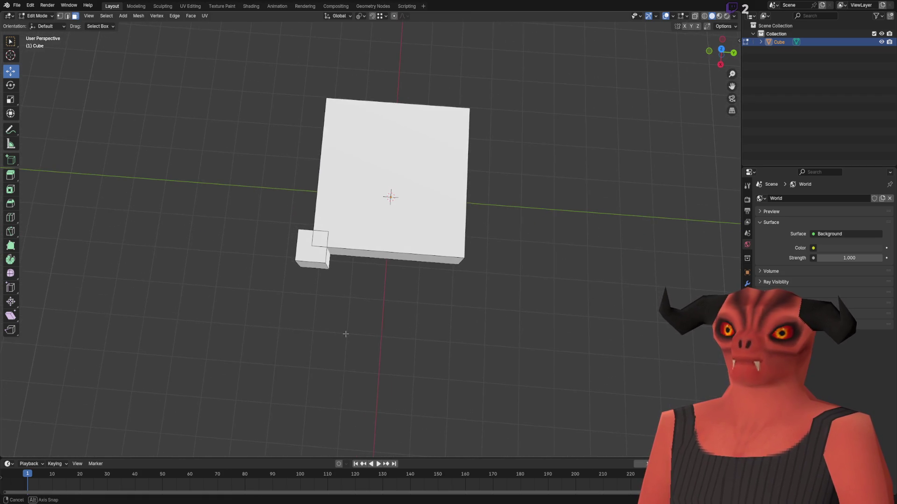
pyautogui.scroll(5, 364, 326)
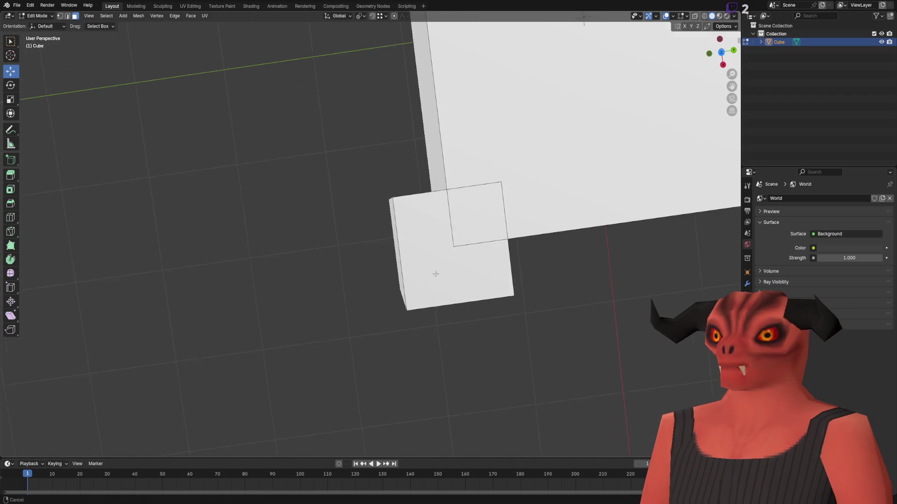
# Step: Select the linked corner block and scale it by 0.75
pyautogui.hotkey('ctrl', 'l')
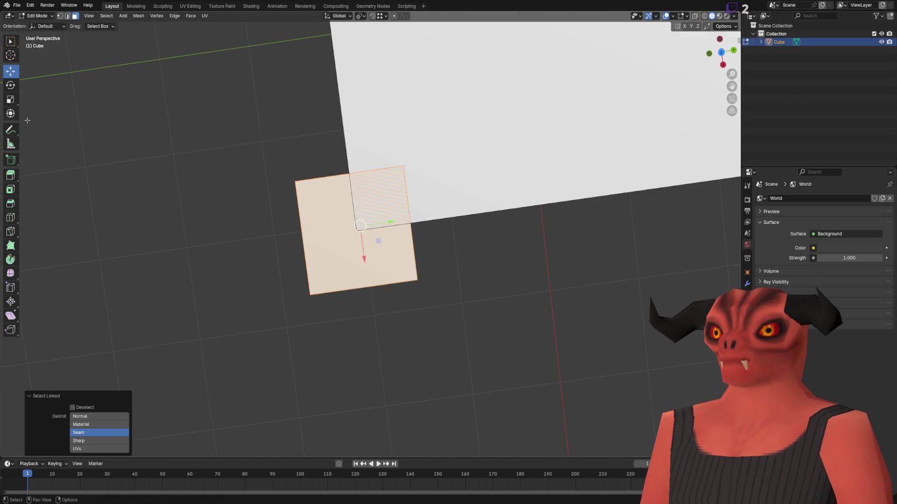
pyautogui.hotkey('shift', 'space')
pyautogui.press('s')
pyautogui.moveTo(378, 240); pyautogui.dragTo(371, 235)
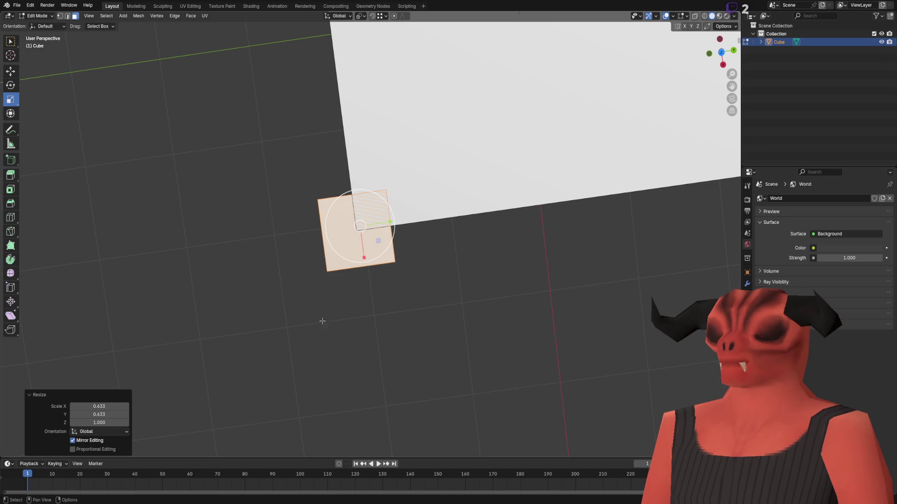
pyautogui.press('Tab')
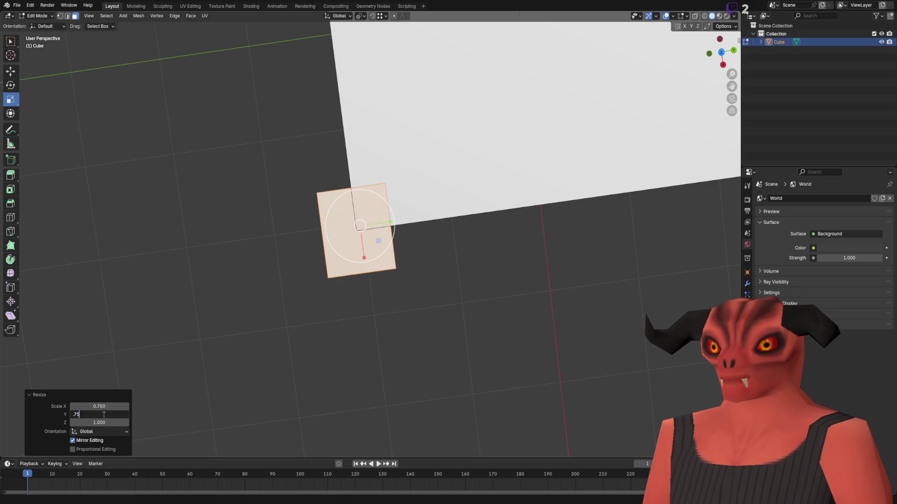
pyautogui.write('.75')
pyautogui.press('Return')
pyautogui.click(394, 344)
pyautogui.press('1')
# Step: Try sliding a corner vertex along Y, undo it, and orbit to a near top-down view
pyautogui.click(341, 285)
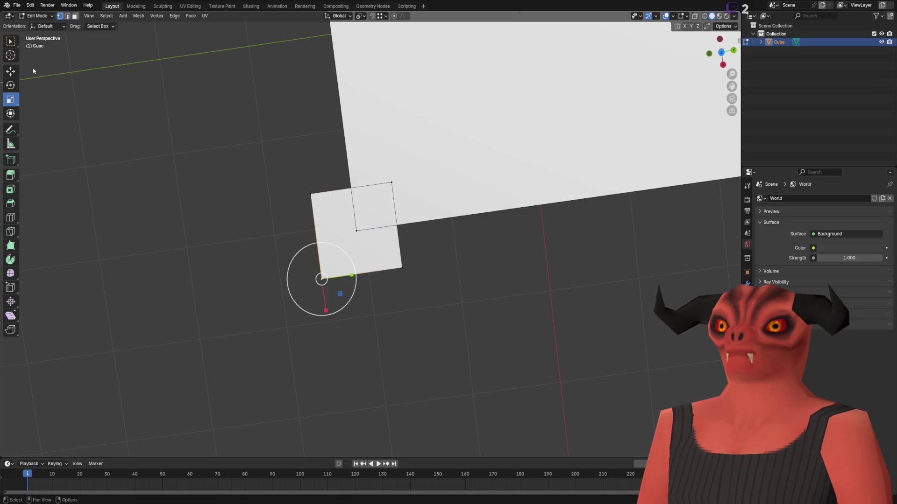
pyautogui.click(14, 68)
pyautogui.moveTo(355, 276); pyautogui.dragTo(401, 266)
pyautogui.hotkey('ctrl', 'z')
pyautogui.scroll(-2, 472, 328)
pyautogui.moveTo(471, 328)
pyautogui.mouseDown()
pyautogui.moveTo(465, 243)
pyautogui.moveTo(376, 252)
pyautogui.moveTo(408, 288)
pyautogui.mouseUp()
pyautogui.scroll(5, 408, 288)
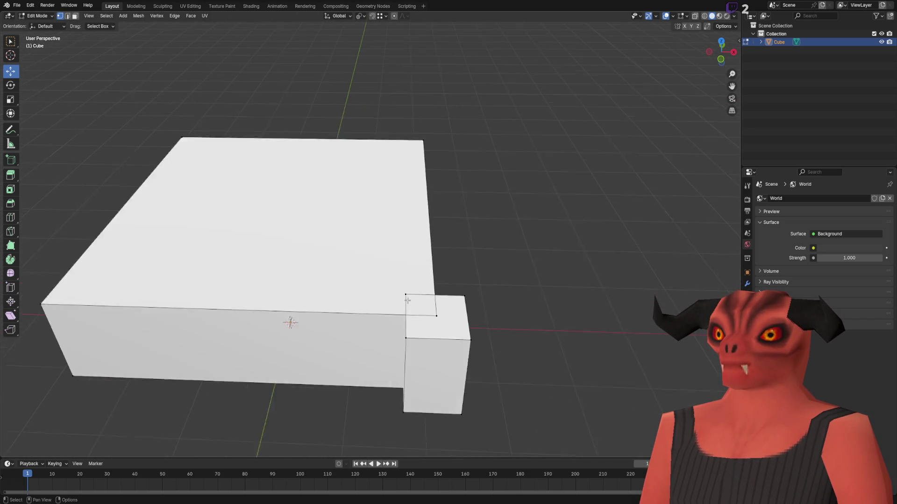
pyautogui.scroll(-2, 422, 327)
pyautogui.moveTo(422, 328)
pyautogui.mouseDown()
pyautogui.moveTo(451, 374)
pyautogui.moveTo(335, 270)
pyautogui.moveTo(344, 265)
pyautogui.mouseUp()
# Step: Finish the block's Y nudge, then move its front face -0.02 m along X
pyautogui.click(115, 414)
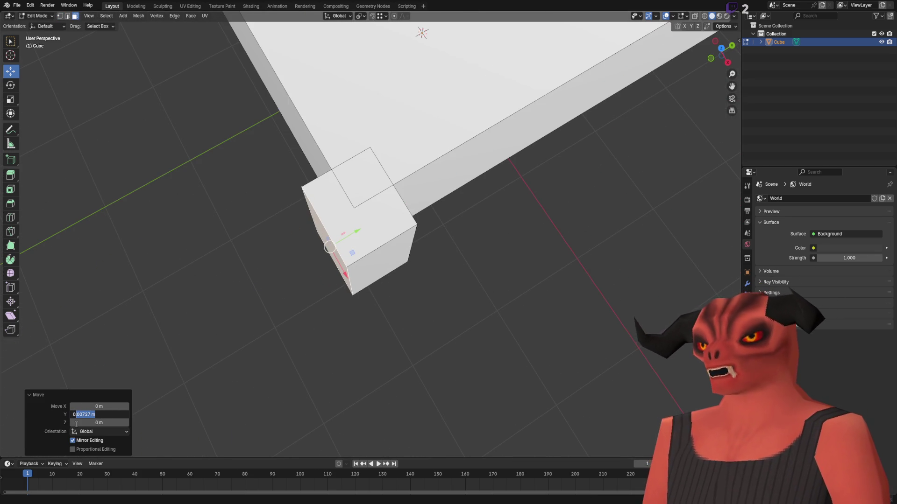
pyautogui.press('Return')
pyautogui.click(379, 262)
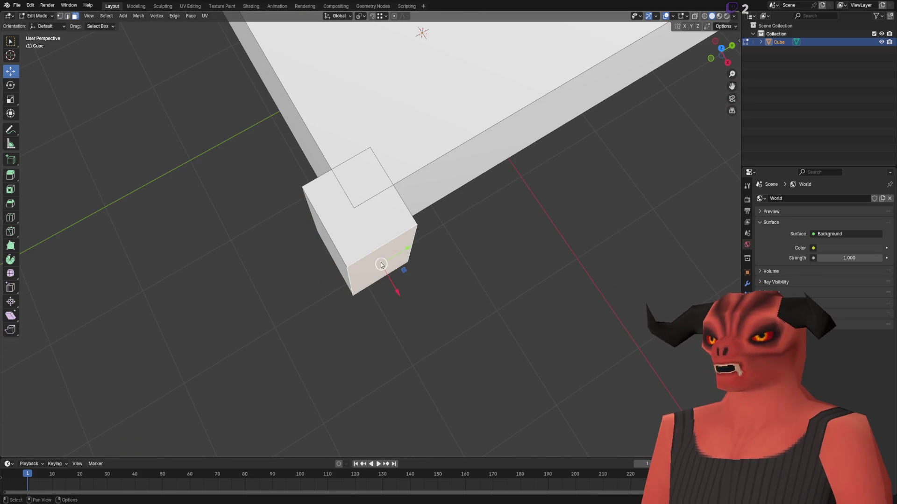
pyautogui.moveTo(390, 287); pyautogui.dragTo(385, 277)
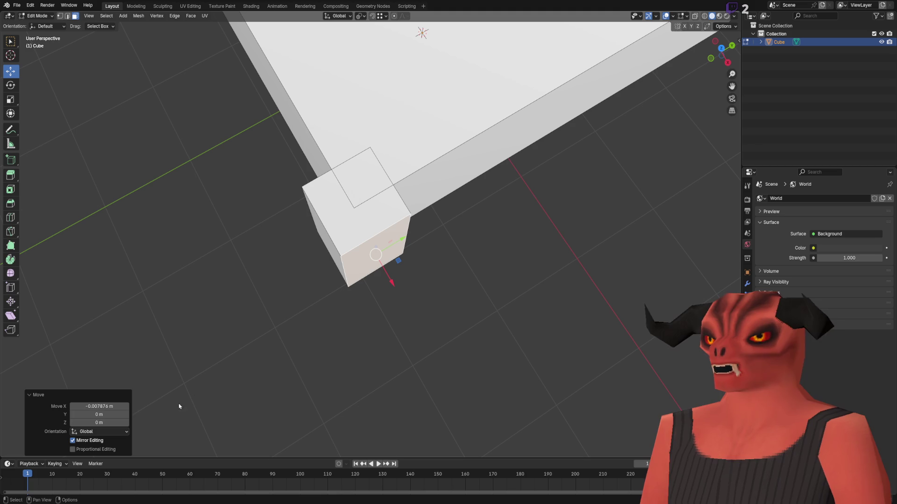
pyautogui.click(118, 406)
pyautogui.write('2')
pyautogui.press('Return')
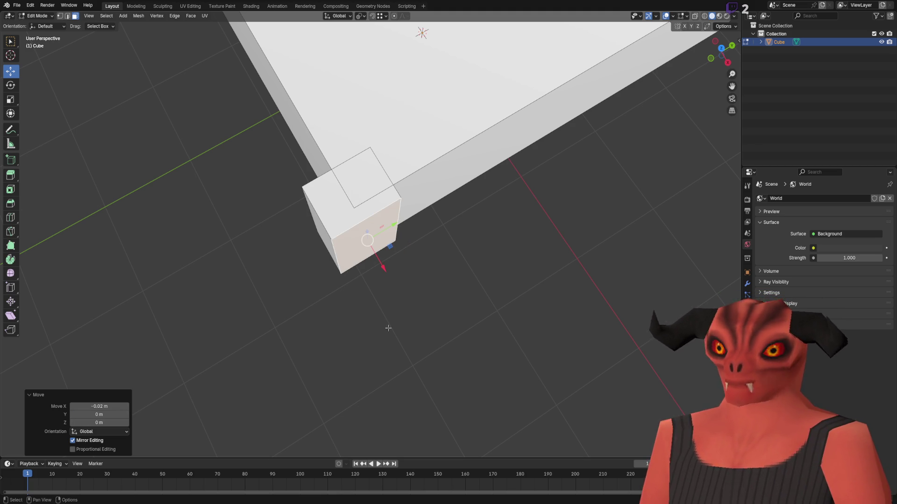
# Step: Move the face along X again to 0.04 m, then undo the move
pyautogui.press('g')
pyautogui.press('x')
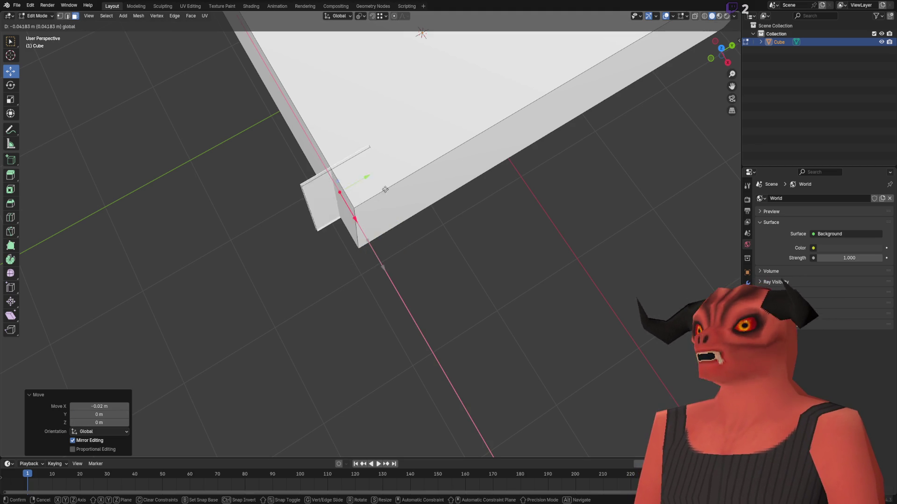
pyautogui.click(359, 210)
pyautogui.press('g')
pyautogui.press('x')
pyautogui.click(374, 248)
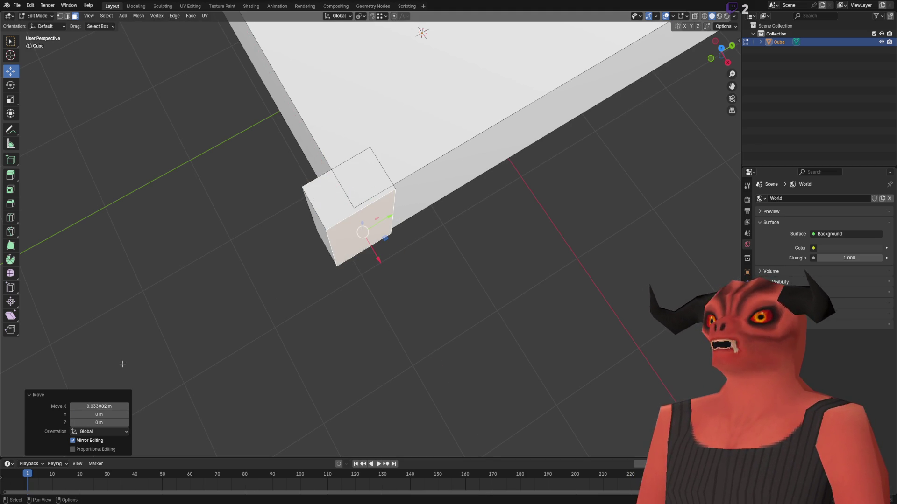
pyautogui.click(119, 405)
pyautogui.moveTo(99, 407); pyautogui.dragTo(88, 419)
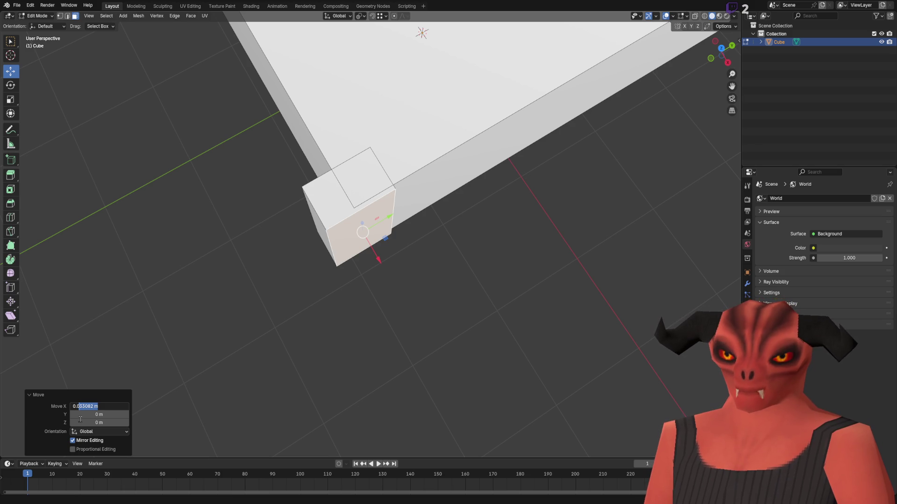
pyautogui.write('4')
pyautogui.press('Return')
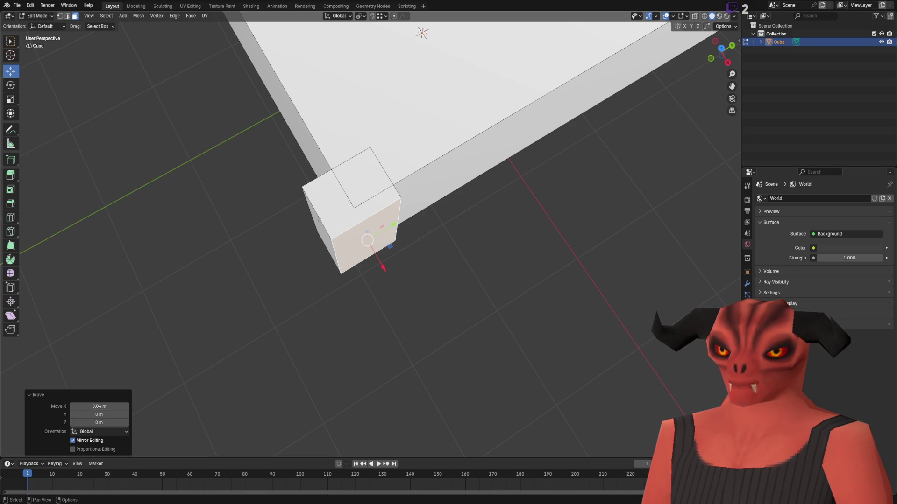
pyautogui.hotkey('ctrl', 'z')
# Step: Move the face along Y instead, adjust its Y offset, and view the block from a low side
pyautogui.press('g')
pyautogui.press('y')
pyautogui.click(376, 154)
pyautogui.moveTo(99, 414); pyautogui.dragTo(79, 414)
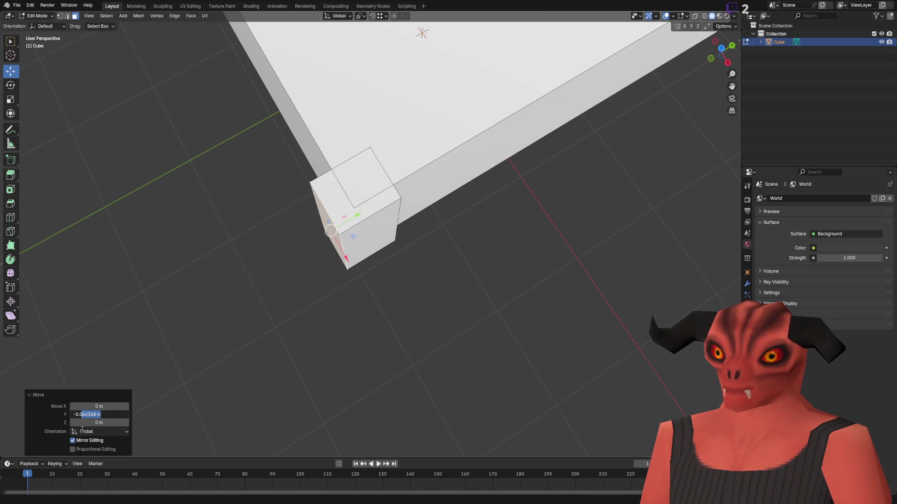
pyautogui.write('05')
pyautogui.press('Return')
pyautogui.moveTo(360, 290)
pyautogui.mouseDown()
pyautogui.moveTo(438, 181)
pyautogui.moveTo(468, 190)
pyautogui.moveTo(352, 301)
pyautogui.moveTo(356, 251)
pyautogui.moveTo(371, 251)
pyautogui.moveTo(330, 264)
pyautogui.moveTo(342, 240)
pyautogui.mouseUp()
pyautogui.scroll(4, 355, 262)
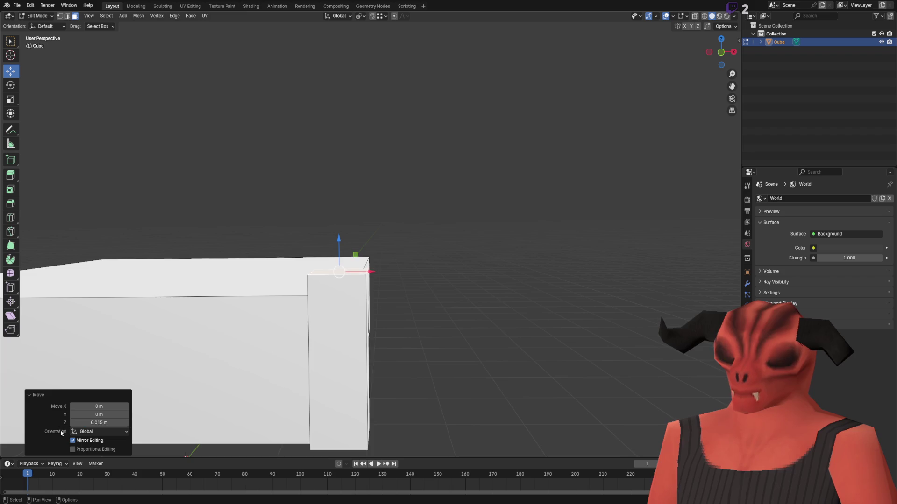
# Step: Apply a 0.015 m Z offset and extrude the block's top face upward into a 0.5 m post
pyautogui.press('Return')
pyautogui.scroll(-5, 365, 229)
pyautogui.press('g')
pyautogui.press('z')
pyautogui.press('y')
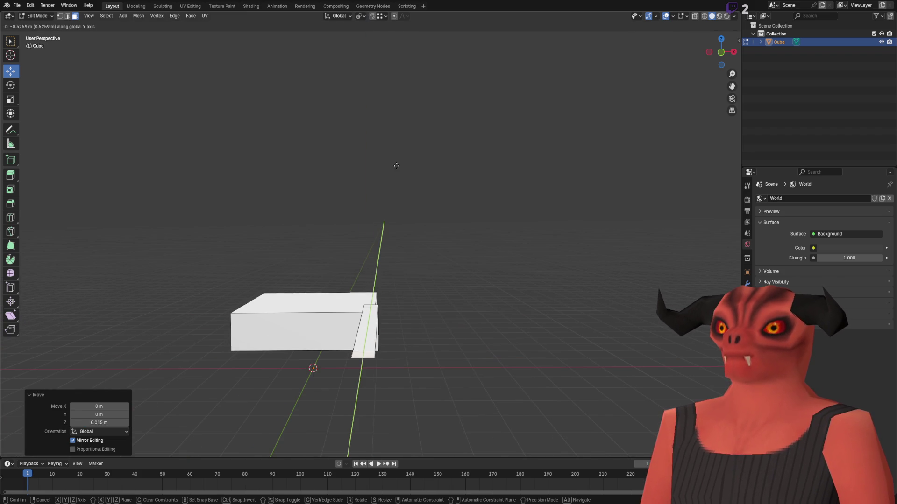
pyautogui.press('z')
pyautogui.click(387, 92)
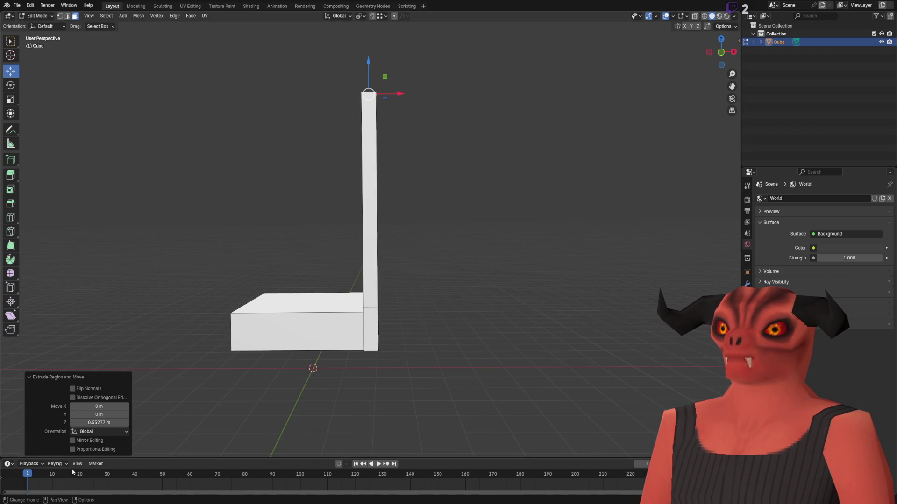
pyautogui.click(102, 423)
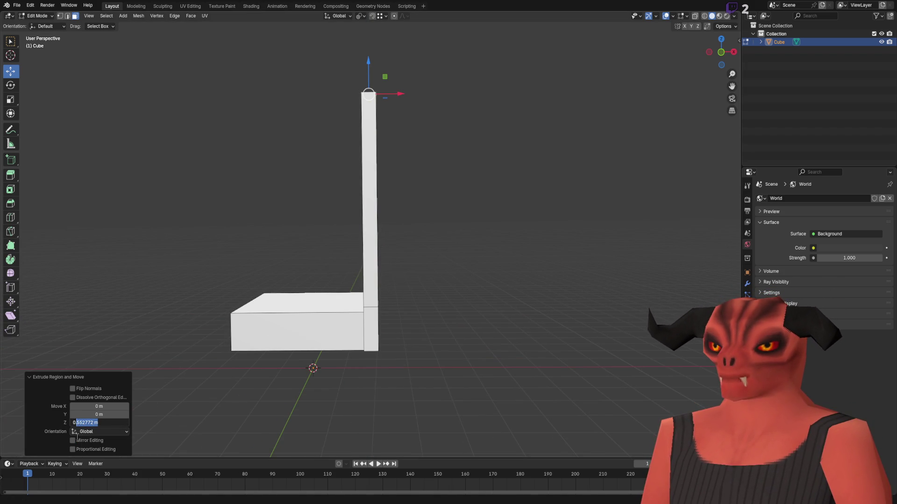
pyautogui.write('5')
pyautogui.press('Return')
# Step: Lean the post's top back along X by 0.075 m
pyautogui.moveTo(406, 154); pyautogui.dragTo(447, 160)
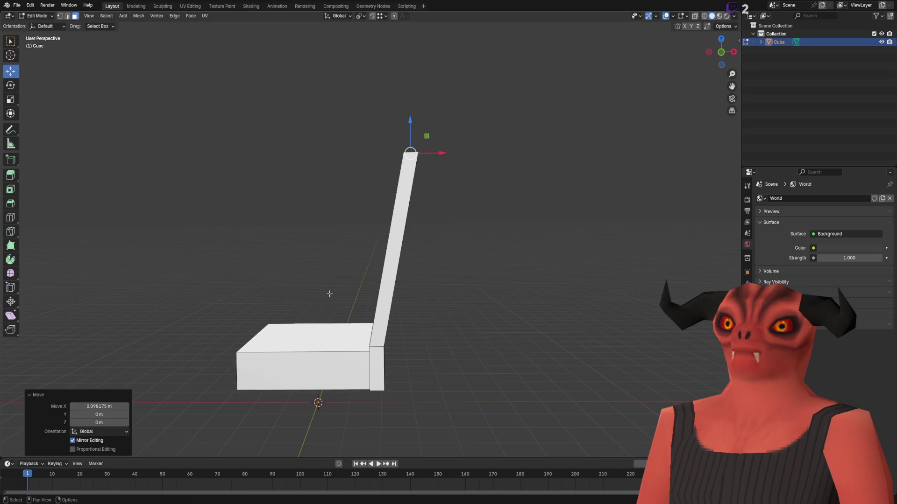
pyautogui.click(109, 406)
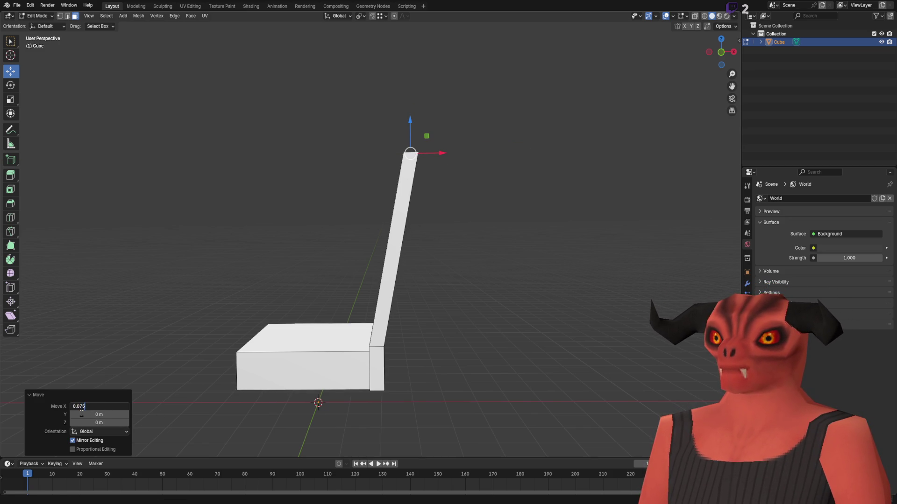
pyautogui.press('Return')
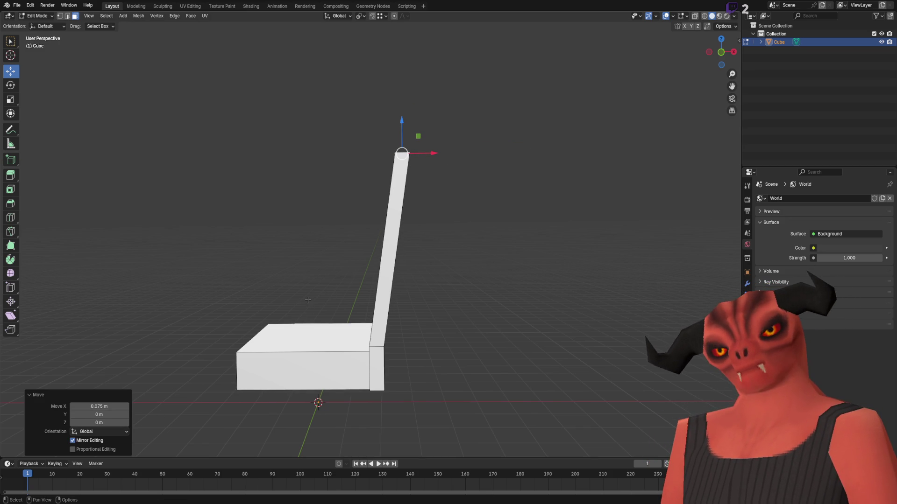
# Step: Lower the selected vertex 0.02 m along Z
pyautogui.scroll(5, 473, 256)
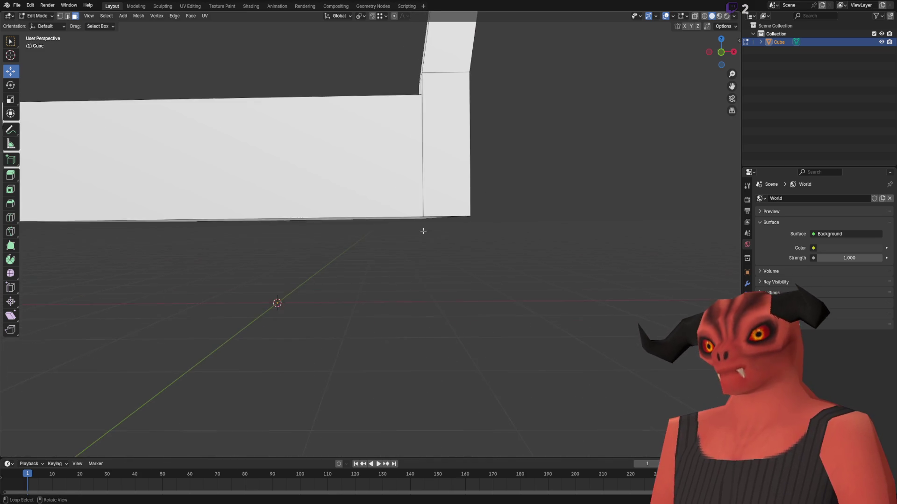
pyautogui.press('g')
pyautogui.press('z')
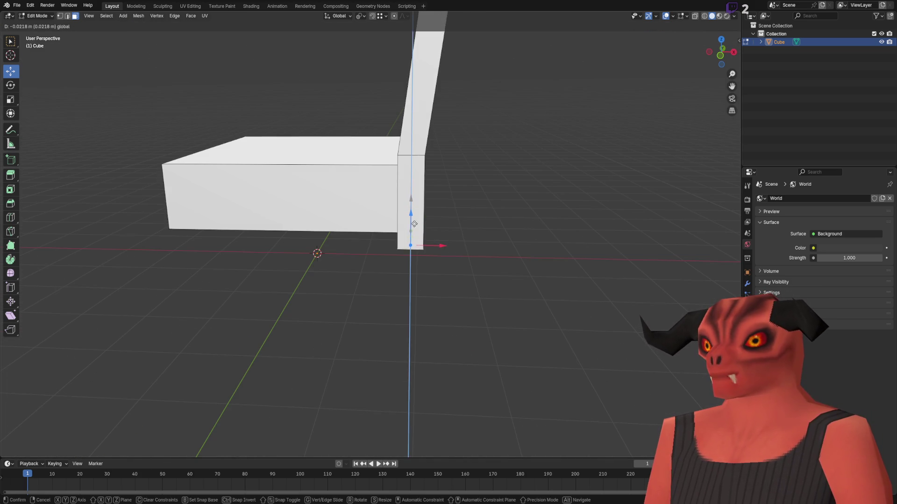
pyautogui.click(420, 251)
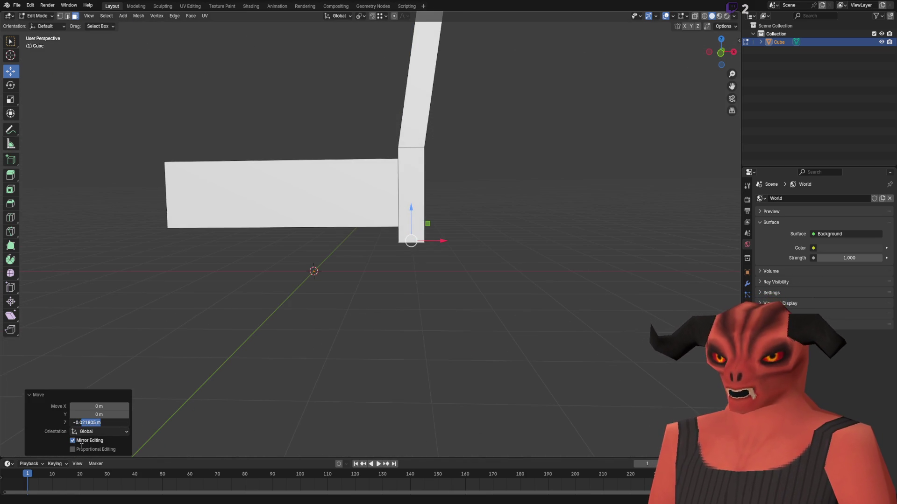
pyautogui.press('Return')
# Step: Extrude the post's bottom downward into a leg and set its length to 0.4 m
pyautogui.scroll(-6, 403, 264)
pyautogui.press('g')
pyautogui.press('z')
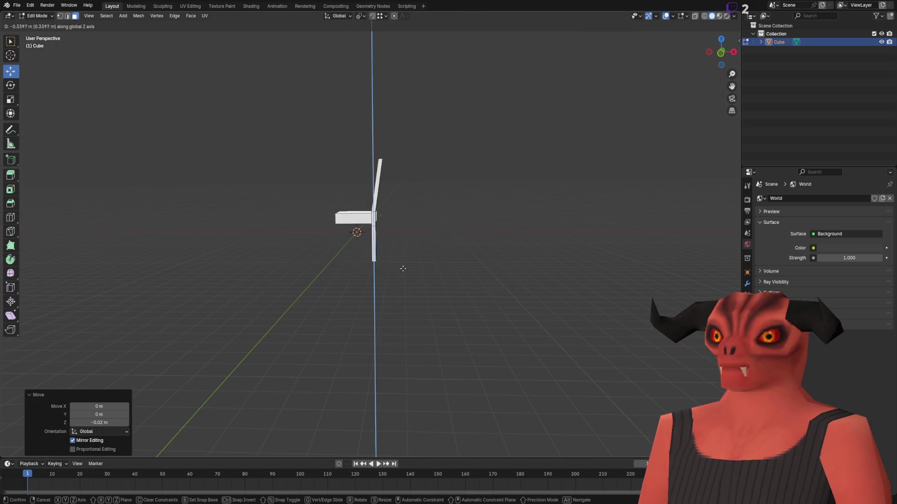
pyautogui.click(404, 268)
pyautogui.click(114, 422)
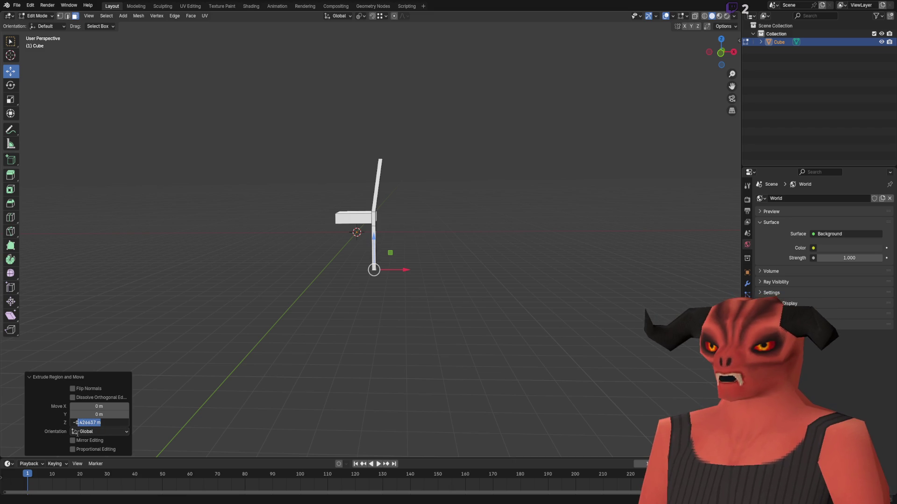
pyautogui.write('5')
pyautogui.press('Return')
pyautogui.scroll(5, 397, 231)
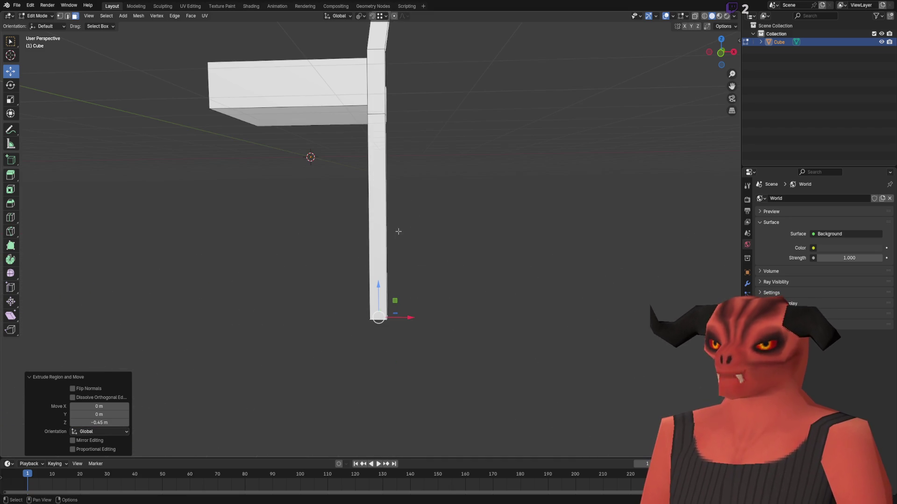
pyautogui.click(95, 423)
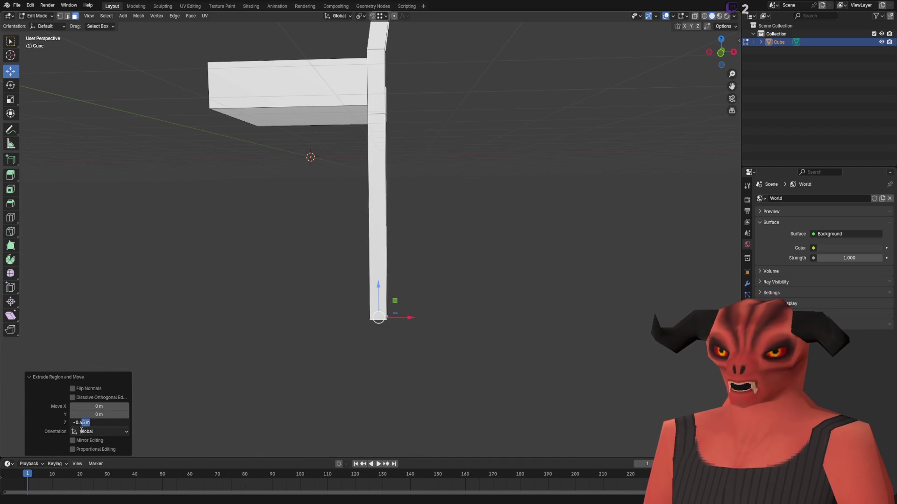
pyautogui.press('BackSpace')
pyautogui.press('Return')
# Step: Shift the leg's foot 0.03 m along X, then select the whole leg
pyautogui.press('g')
pyautogui.press('x')
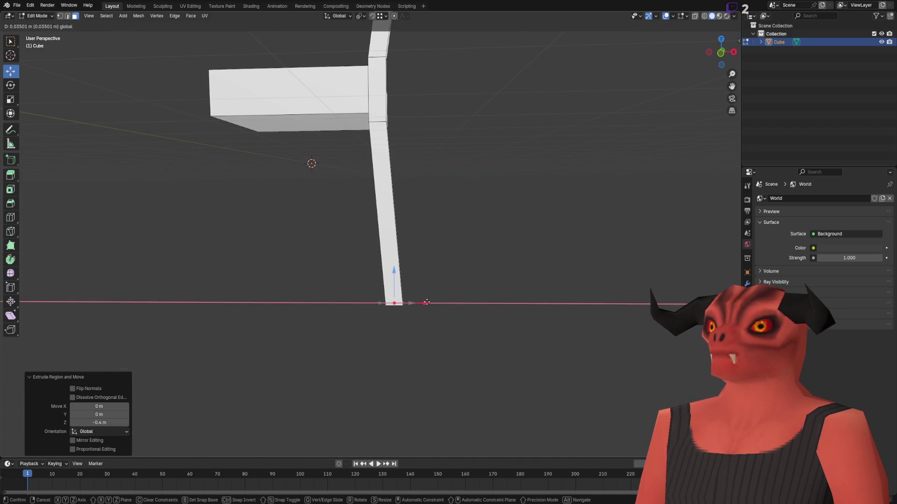
pyautogui.click(424, 303)
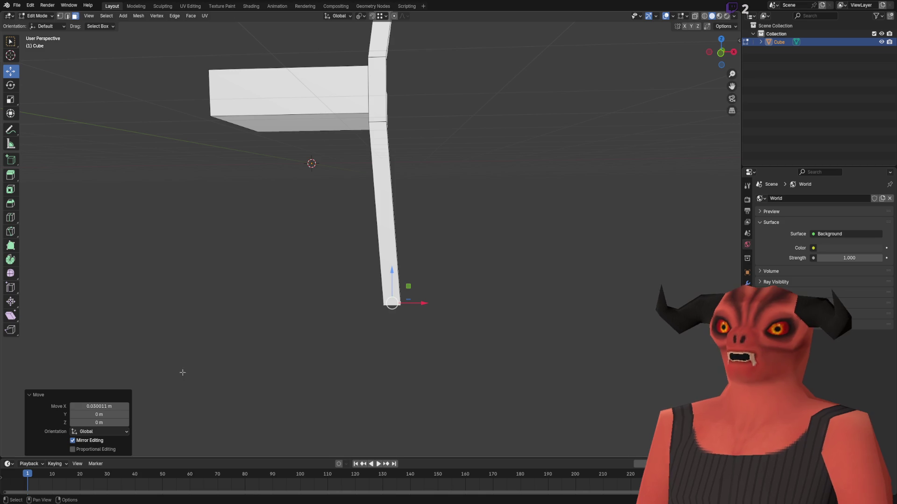
pyautogui.click(114, 406)
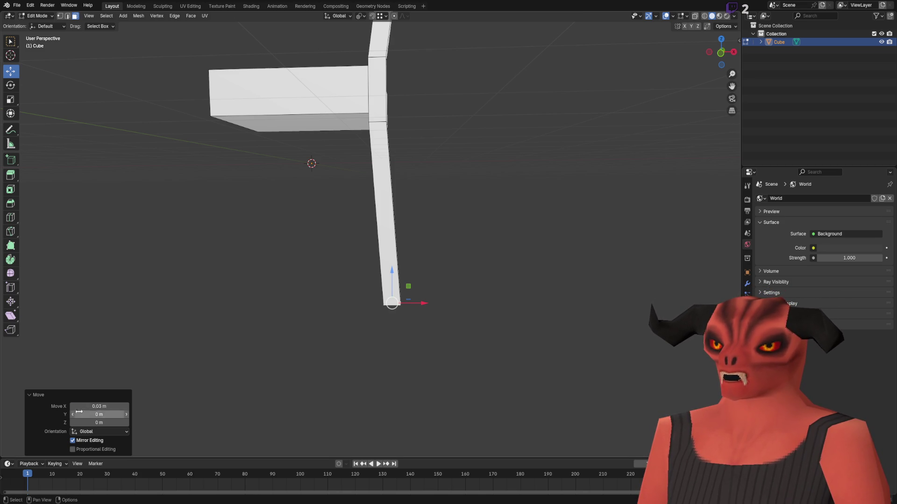
pyautogui.press('Return')
pyautogui.click(261, 210)
pyautogui.moveTo(261, 210)
pyautogui.mouseDown()
pyautogui.moveTo(341, 157)
pyautogui.moveTo(394, 293)
pyautogui.mouseUp()
pyautogui.press('l')
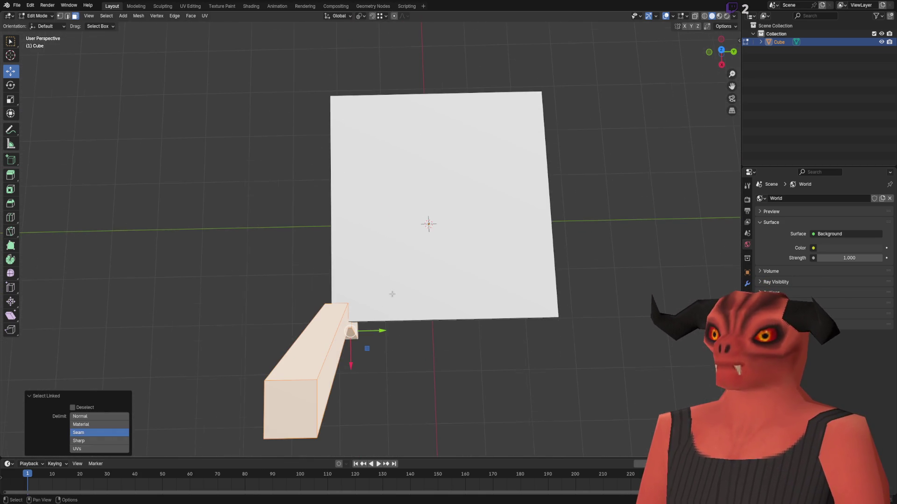
# Step: Duplicate the leg and place the copy at X 0.21625 m, Y -0.19 m, Z 0.1725 m
pyautogui.hotkey('shift', 'd')
pyautogui.rightClick(385, 292)
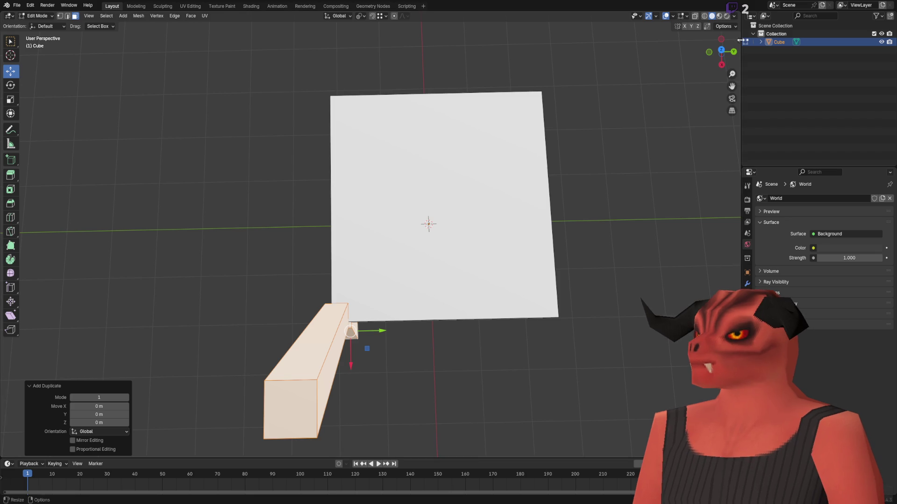
pyautogui.click(739, 39)
pyautogui.click(687, 57)
pyautogui.press('Return')
pyautogui.click(700, 72)
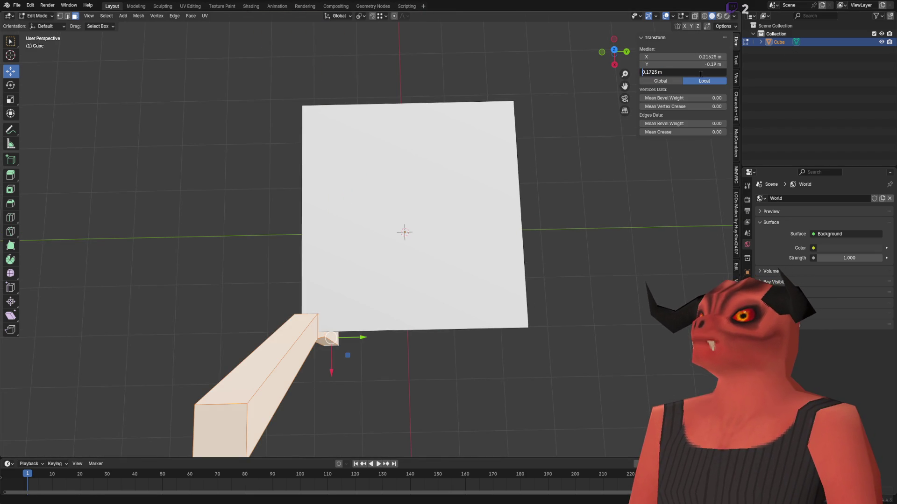
pyautogui.press('Return')
pyautogui.click(699, 64)
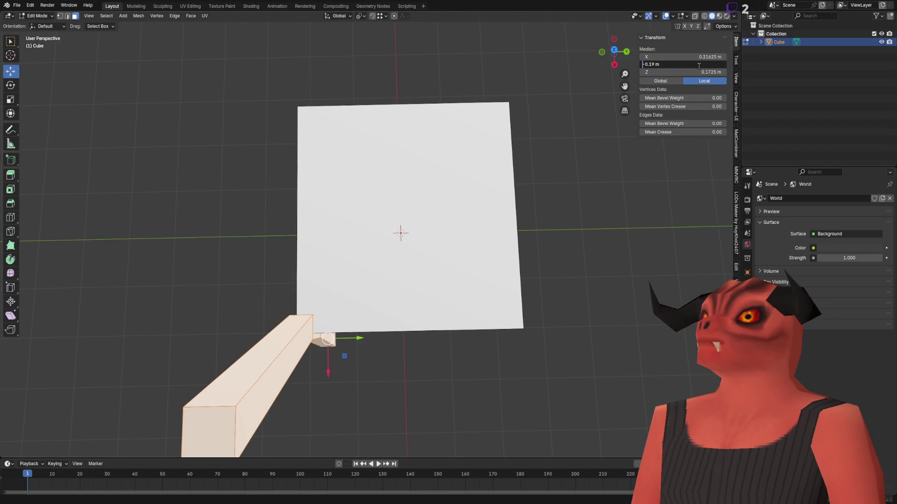
pyautogui.press('Return')
# Step: Clear the selection, select the front leg and turn on X-ray see-through view
pyautogui.hotkey('alt', 'a')
pyautogui.moveTo(514, 149)
pyautogui.mouseDown()
pyautogui.moveTo(543, 180)
pyautogui.moveTo(384, 185)
pyautogui.mouseUp()
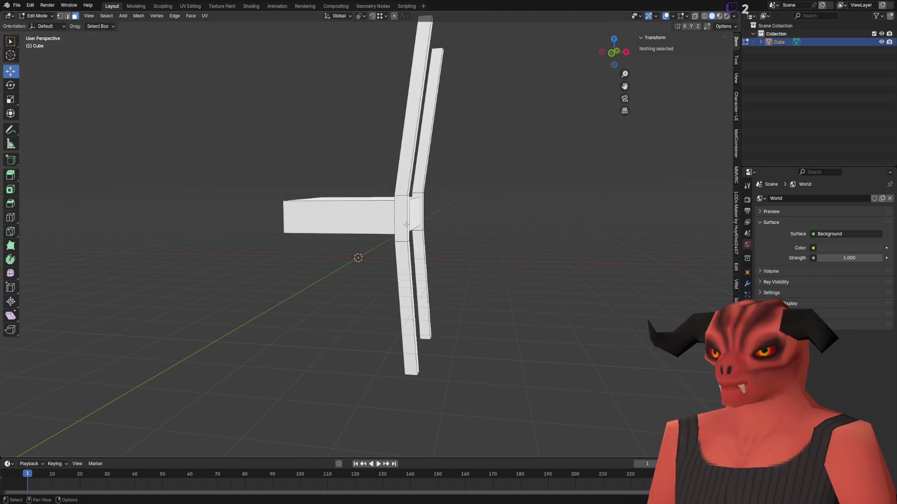
pyautogui.press('l')
pyautogui.moveTo(406, 225)
pyautogui.mouseDown()
pyautogui.moveTo(385, 147)
pyautogui.moveTo(433, 300)
pyautogui.mouseUp()
pyautogui.hotkey('alt', 'z')
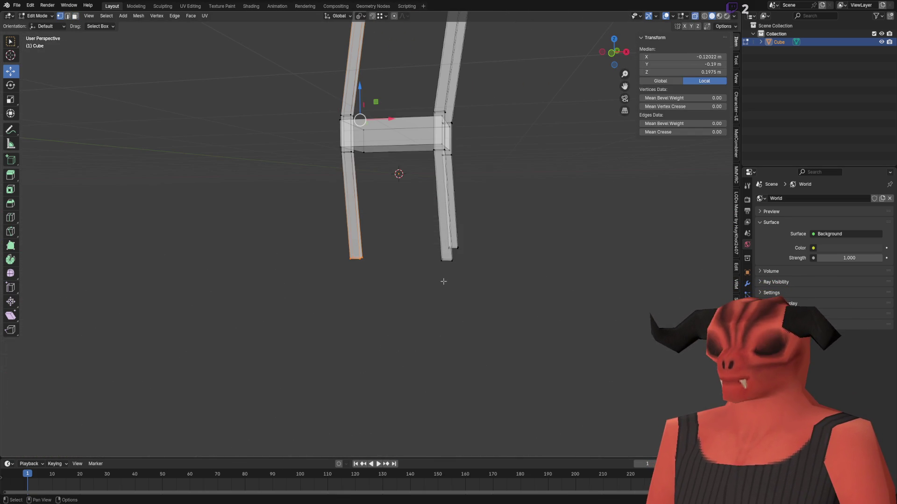
# Step: Select the two extra left leg pieces and delete their faces
pyautogui.press('x')
pyautogui.press('Escape')
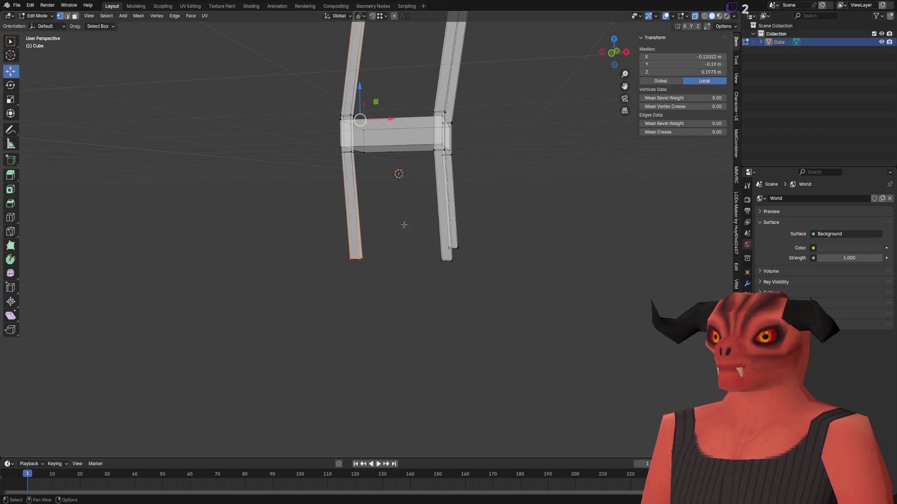
pyautogui.press('x')
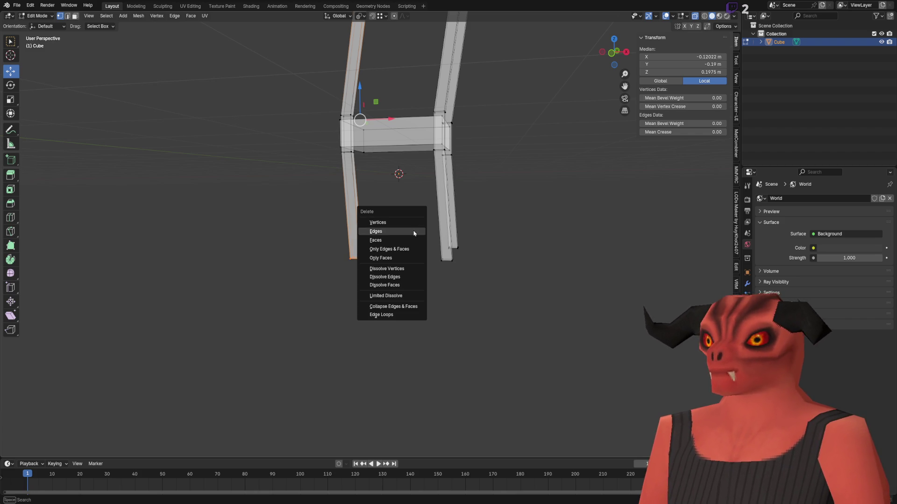
pyautogui.click(413, 240)
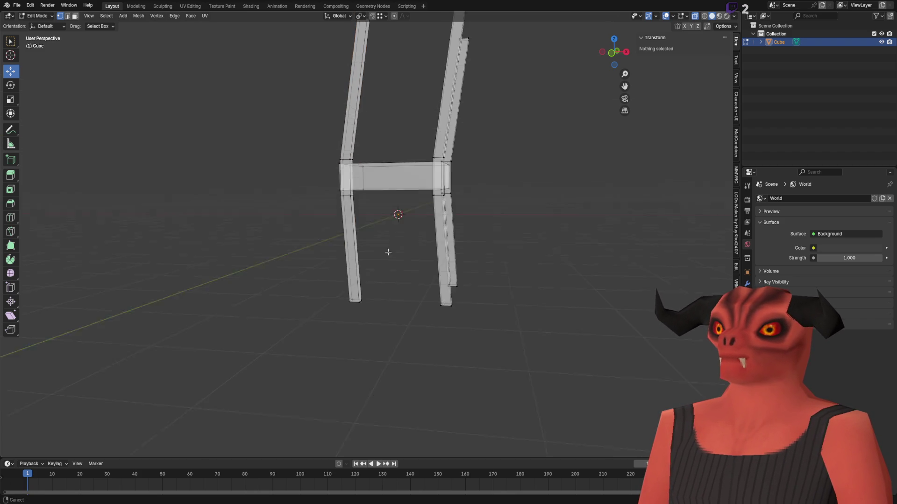
pyautogui.hotkey('ctrl', 'z')
pyautogui.hotkey('ctrl', 'l')
pyautogui.moveTo(315, 190); pyautogui.dragTo(377, 301)
pyautogui.press('x')
pyautogui.click(390, 302)
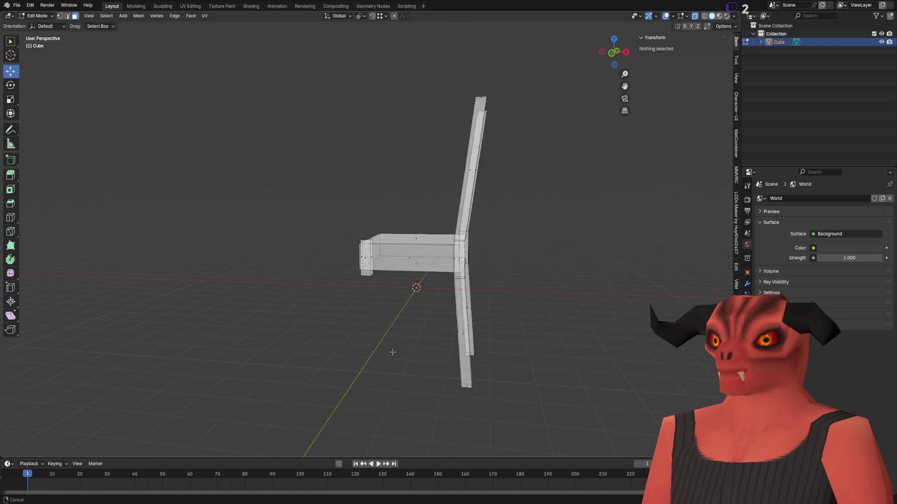
# Step: Select the front leg block and shift it -0.02 m along X
pyautogui.scroll(5, 373, 282)
pyautogui.press('2')
pyautogui.keyDown('alt'); pyautogui.click(365, 293); pyautogui.keyUp('alt')
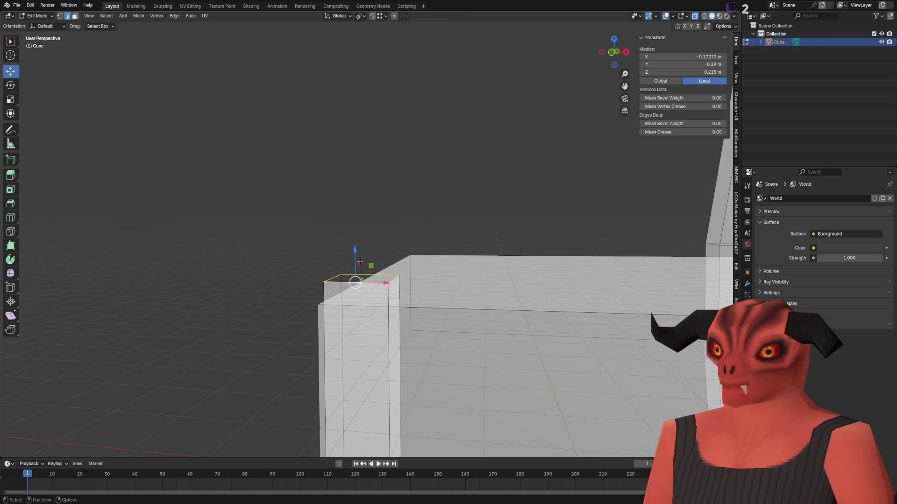
pyautogui.click(406, 319)
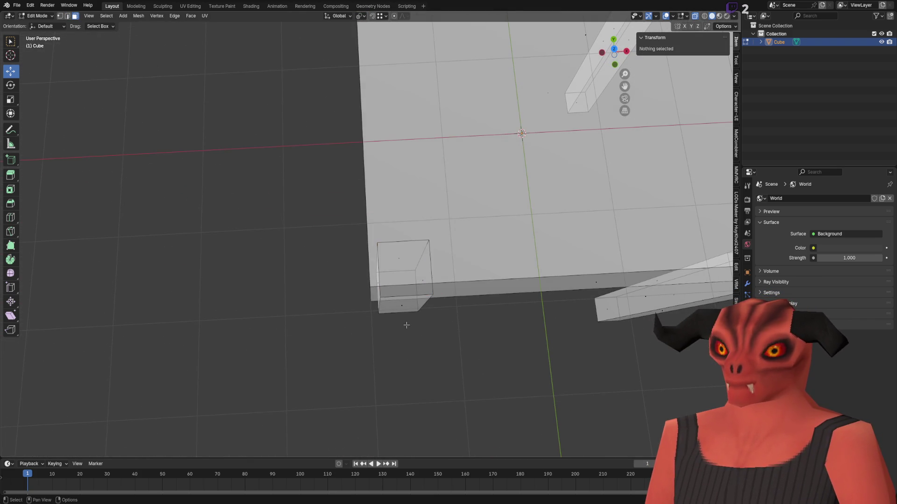
pyautogui.press('l')
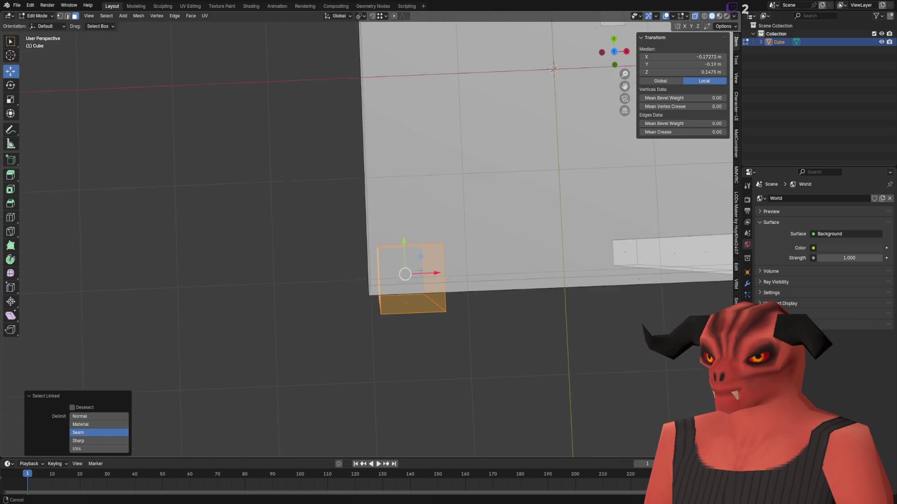
pyautogui.moveTo(423, 223); pyautogui.dragTo(395, 223)
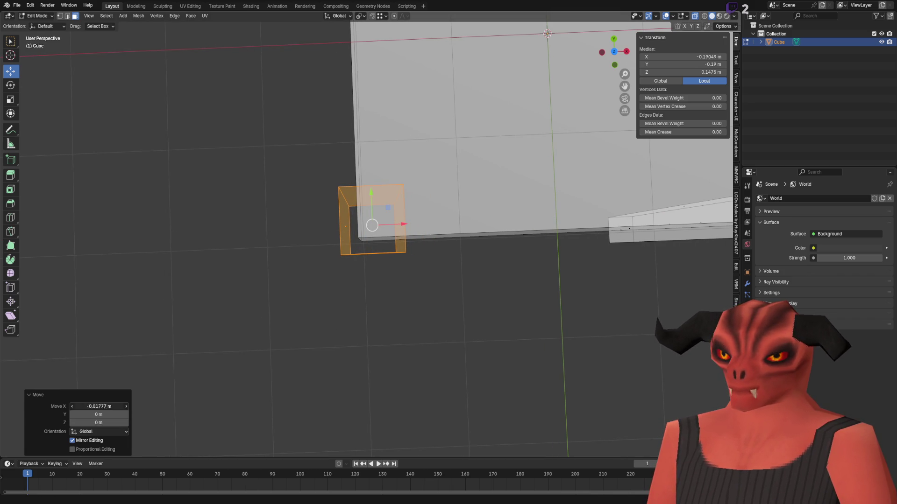
pyautogui.write('2')
pyautogui.press('Return')
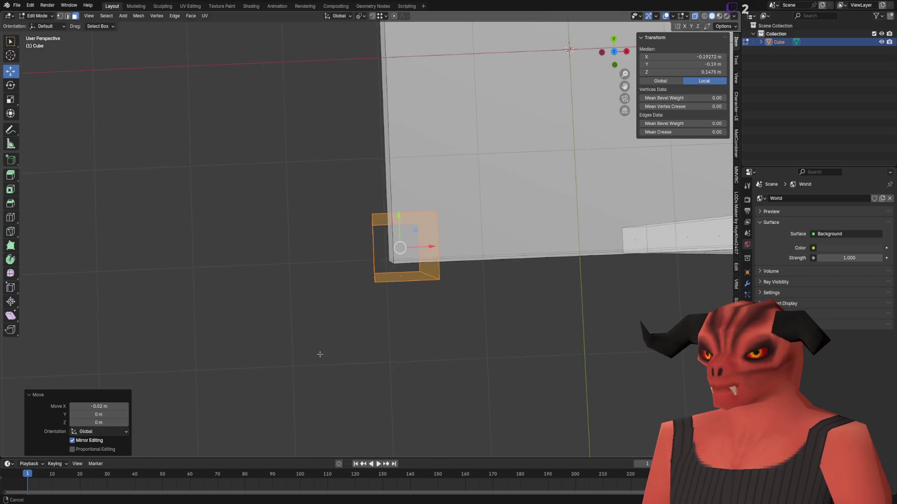
# Step: Lower the leg block's top face slightly in face mode
pyautogui.press('2')
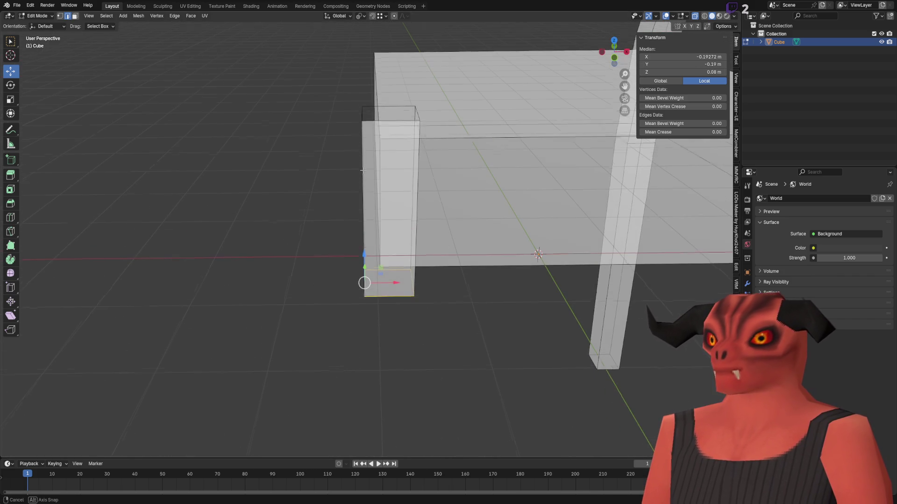
pyautogui.scroll(2, 348, 206)
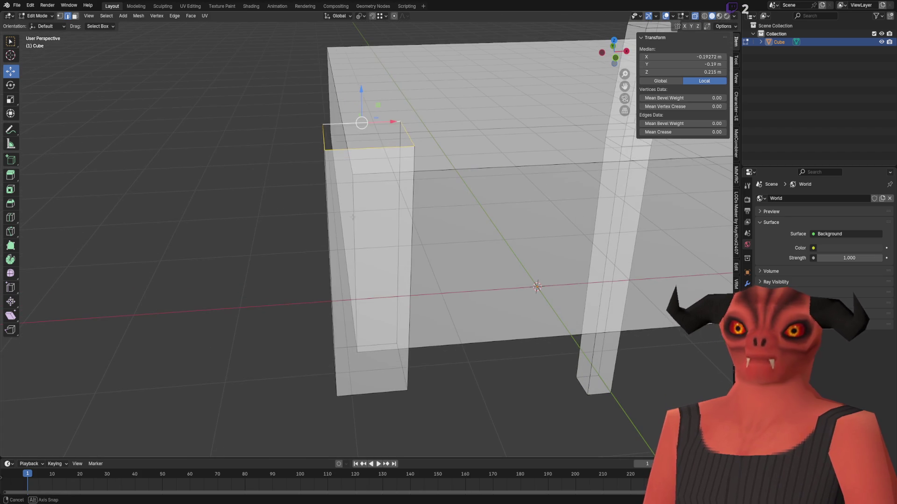
pyautogui.hotkey('alt', 'a')
pyautogui.press('3')
pyautogui.click(344, 145)
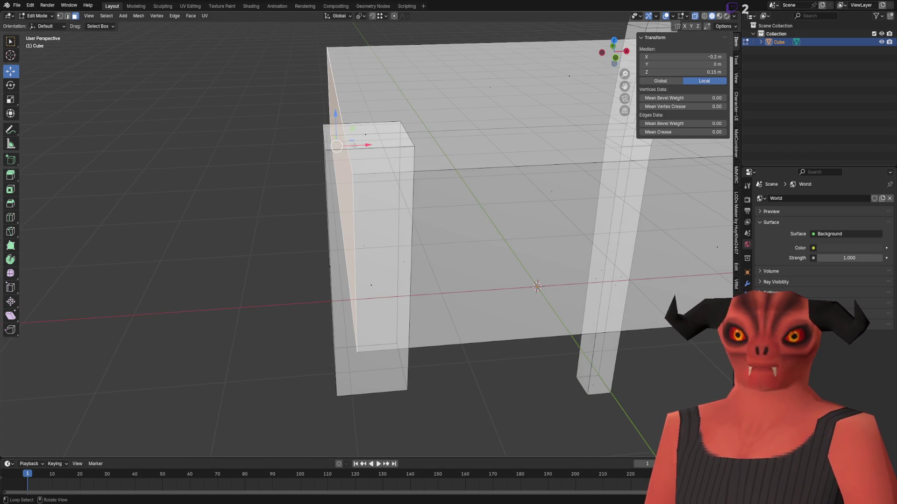
pyautogui.click(354, 136)
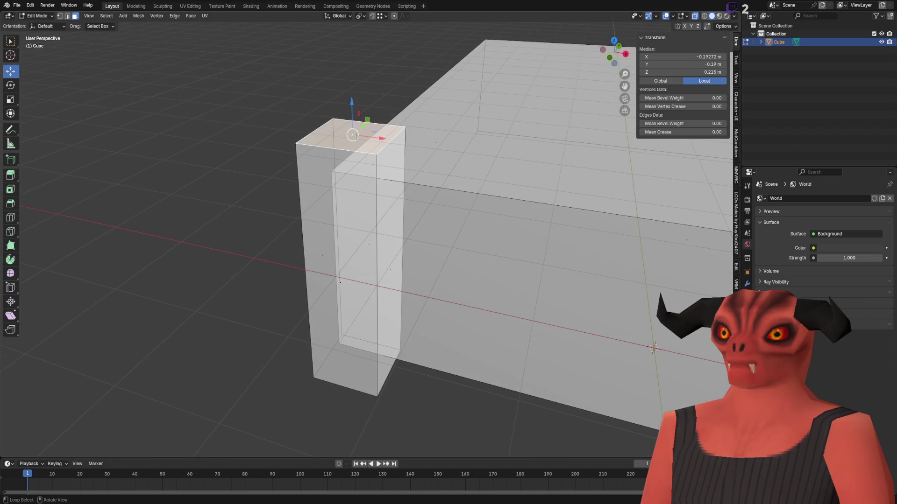
pyautogui.moveTo(355, 136); pyautogui.dragTo(373, 157)
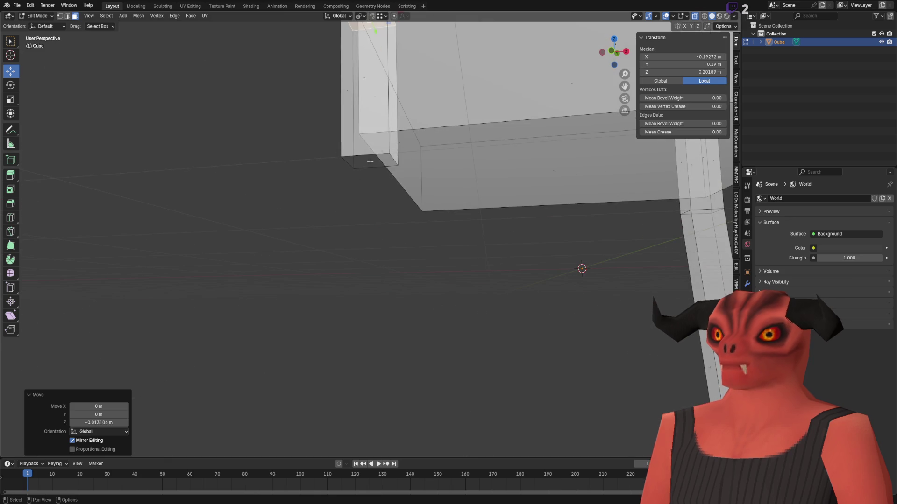
pyautogui.press('2')
pyautogui.click(365, 161)
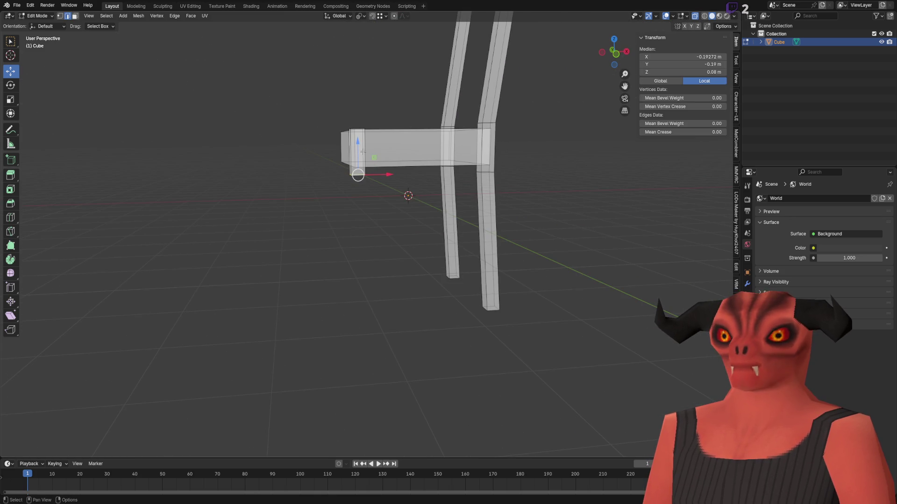
# Step: Move the block's bottom edge down 0.4 m (gz-0.4) to form the front leg
pyautogui.write('gz-0.4')
pyautogui.press('Return')
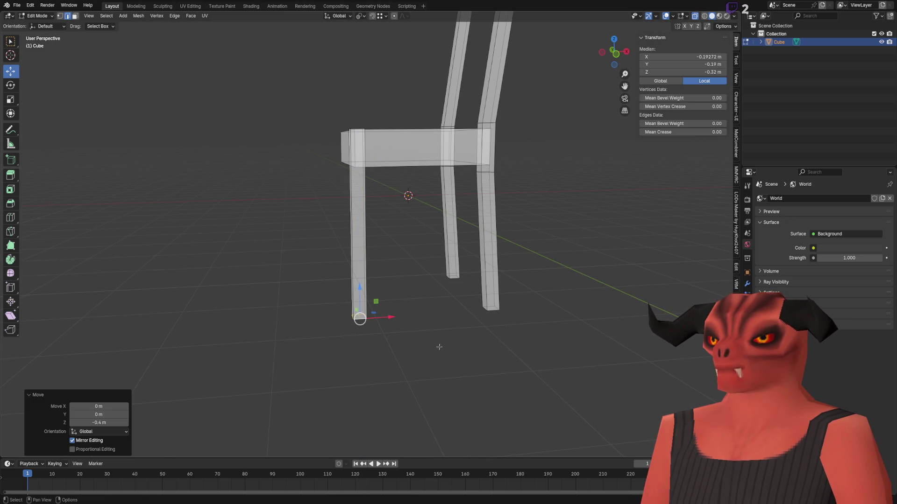
pyautogui.press('3')
pyautogui.moveTo(426, 340); pyautogui.dragTo(402, 299)
pyautogui.scroll(5, 363, 263)
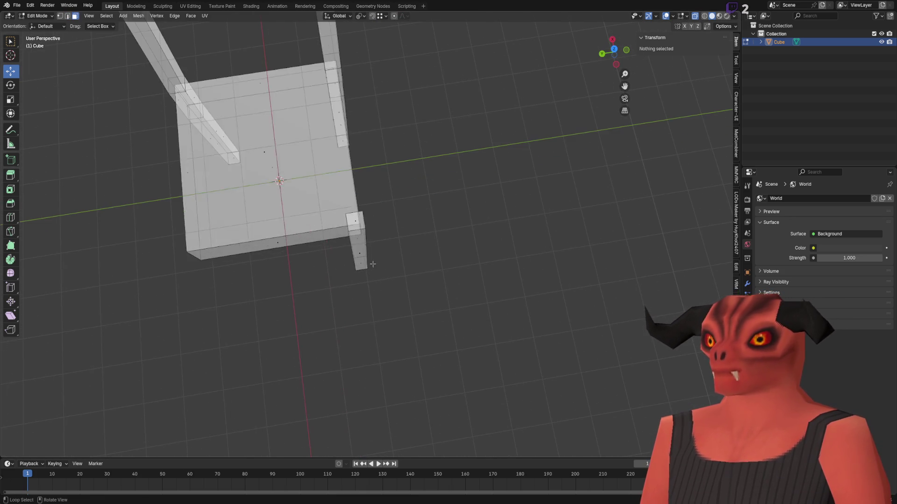
pyautogui.moveTo(363, 263); pyautogui.dragTo(360, 263)
# Step: Duplicate the leg and move the copy to Y 0.19 m
pyautogui.press('l')
pyautogui.hotkey('shift', 'd')
pyautogui.press('Escape')
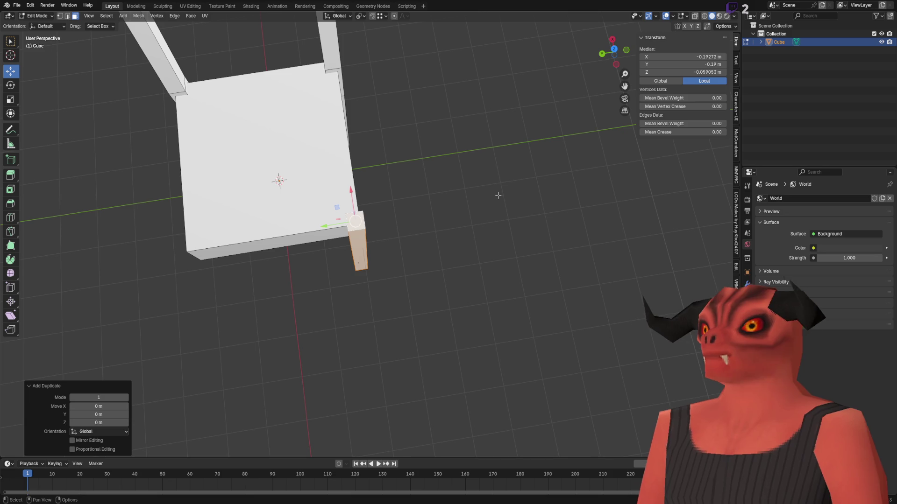
pyautogui.hotkey('ctrl', 'v')
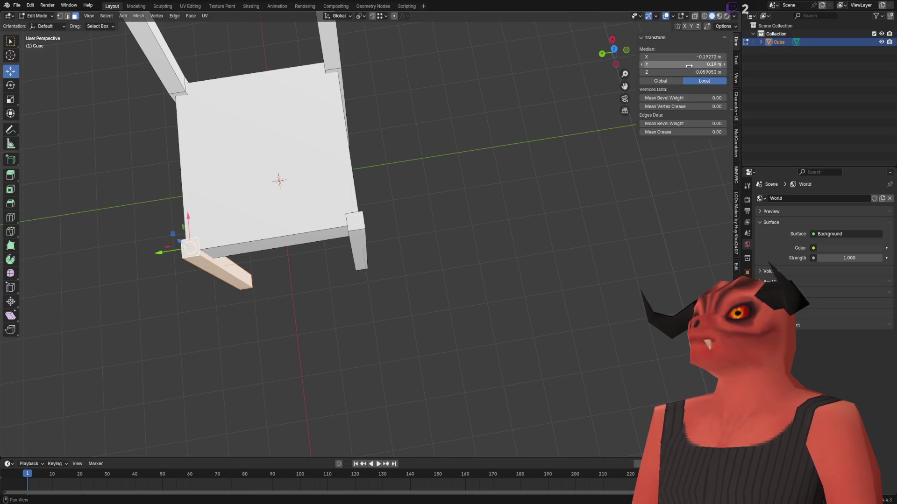
pyautogui.press('Return')
# Step: Deselect everything and orbit to a top-down view of the four-legged chair
pyautogui.scroll(-6, 450, 223)
pyautogui.hotkey('alt', 'a')
pyautogui.moveTo(421, 210); pyautogui.dragTo(450, 223)
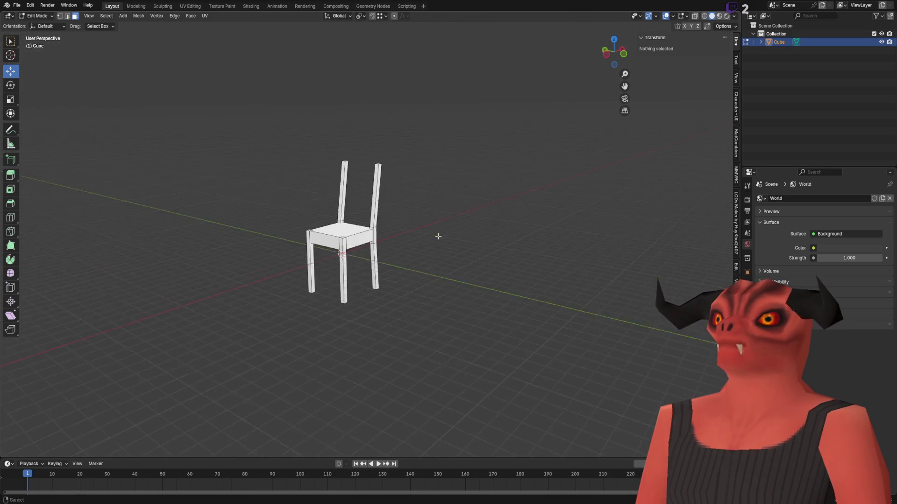
pyautogui.scroll(3, 450, 223)
pyautogui.scroll(-2, 467, 215)
pyautogui.moveTo(494, 204)
pyautogui.mouseDown()
pyautogui.moveTo(386, 245)
pyautogui.moveTo(353, 245)
pyautogui.moveTo(385, 222)
pyautogui.moveTo(530, 196)
pyautogui.mouseUp()
pyautogui.scroll(3, 353, 245)
pyautogui.scroll(3, 356, 253)
pyautogui.scroll(-3, 369, 238)
pyautogui.scroll(4, 385, 223)
pyautogui.scroll(2, 530, 196)
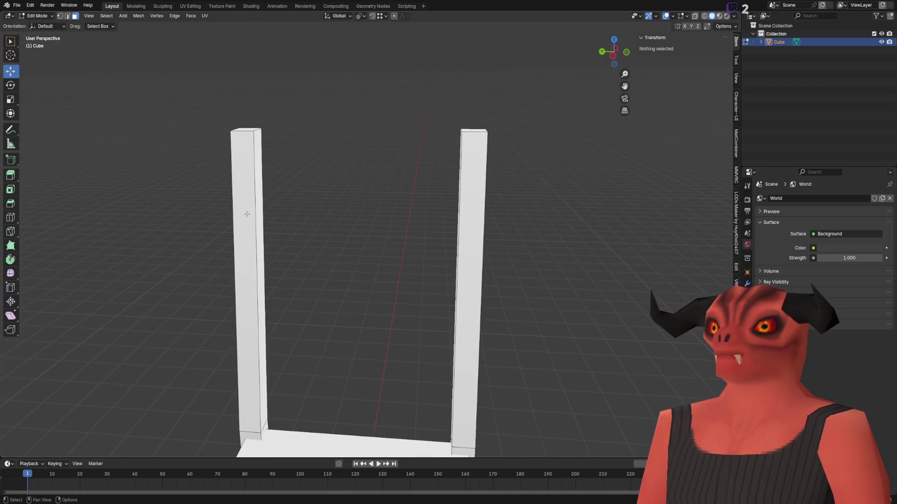
# Step: Duplicate a post's top edge and slide the copy along Y between the posts
pyautogui.click(255, 210)
pyautogui.press('2')
pyautogui.click(245, 131)
pyautogui.hotkey('shift', 'd')
pyautogui.press('y')
pyautogui.click(389, 143)
pyautogui.moveTo(350, 131)
pyautogui.mouseDown()
pyautogui.moveTo(387, 215)
pyautogui.moveTo(226, 196)
pyautogui.mouseUp()
pyautogui.scroll(3, 386, 215)
# Step: Move the bar's two end edges along Y onto the left and right posts
pyautogui.hotkey('ctrl', 'z')
pyautogui.press('g')
pyautogui.press('y')
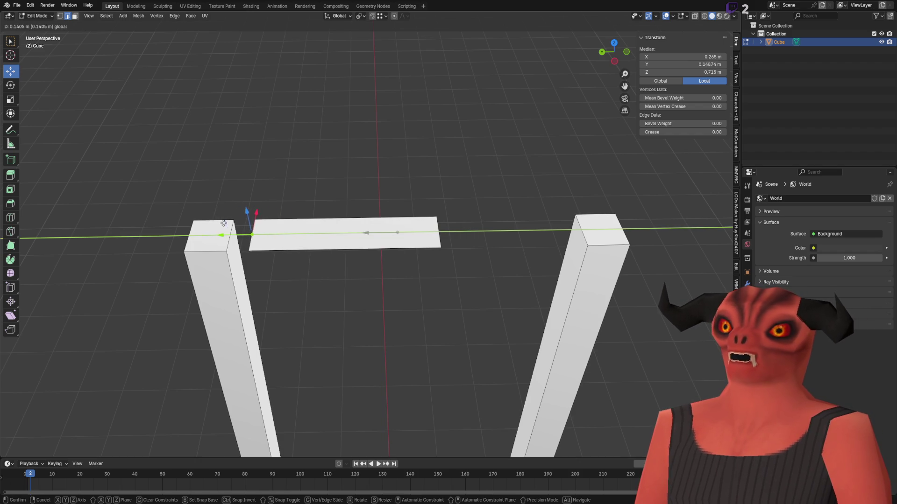
pyautogui.click(233, 213)
pyautogui.click(428, 231)
pyautogui.press('g')
pyautogui.press('y')
pyautogui.click(563, 230)
# Step: Extrude the bar's face 0.072 m upward along Z
pyautogui.press('3')
pyautogui.click(390, 234)
pyautogui.press('g')
pyautogui.press('z')
pyautogui.click(390, 189)
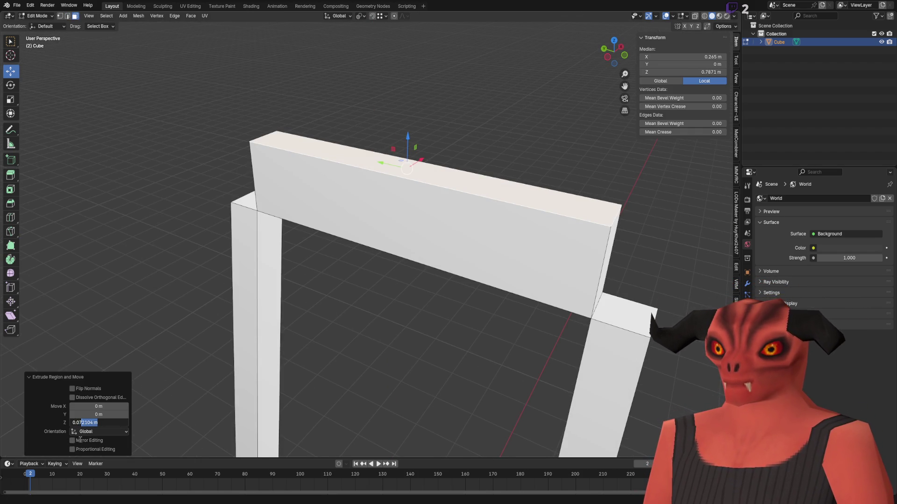
pyautogui.press('Return')
# Step: Nudge an end edge of the bar along X, then select the whole bar
pyautogui.click(383, 338)
pyautogui.click(337, 237)
pyautogui.moveTo(337, 238); pyautogui.dragTo(401, 230)
pyautogui.click(113, 406)
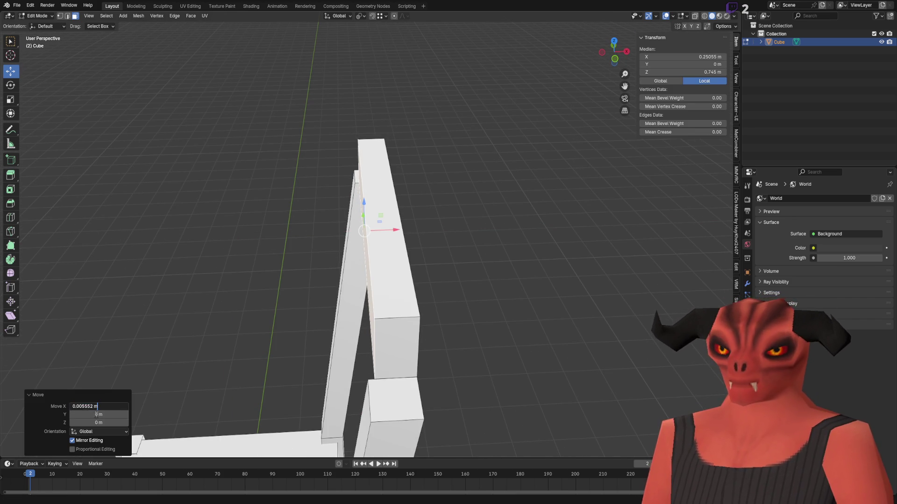
pyautogui.press('Escape')
pyautogui.hotkey('alt', 'a')
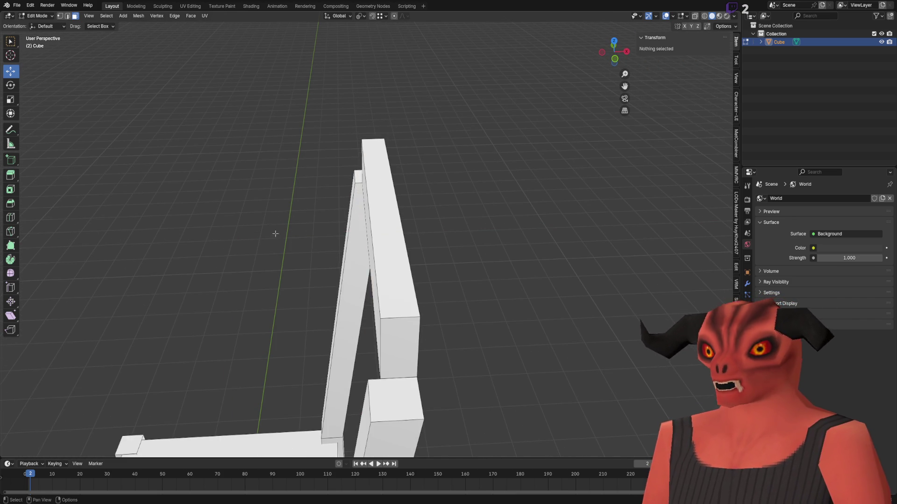
pyautogui.press('l')
pyautogui.scroll(-3, 605, 70)
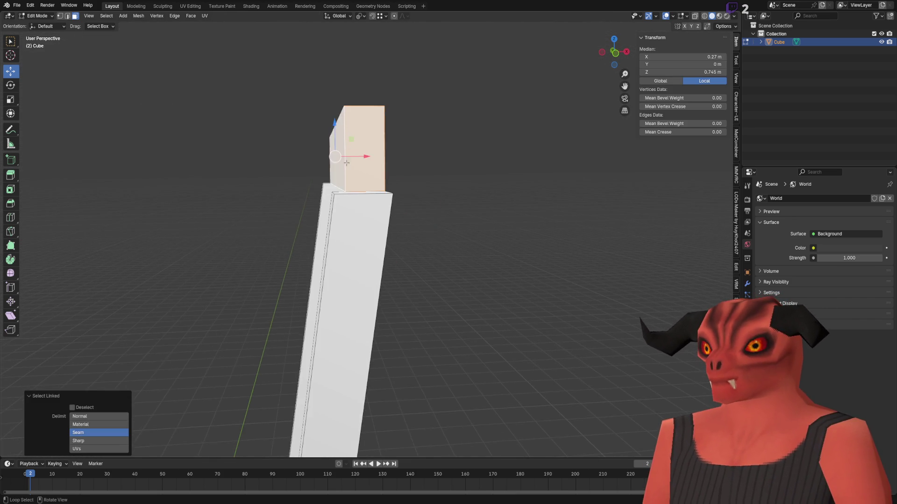
# Step: In the back view, rotate the backrest bar -10° to match the slanted posts
pyautogui.click(614, 57)
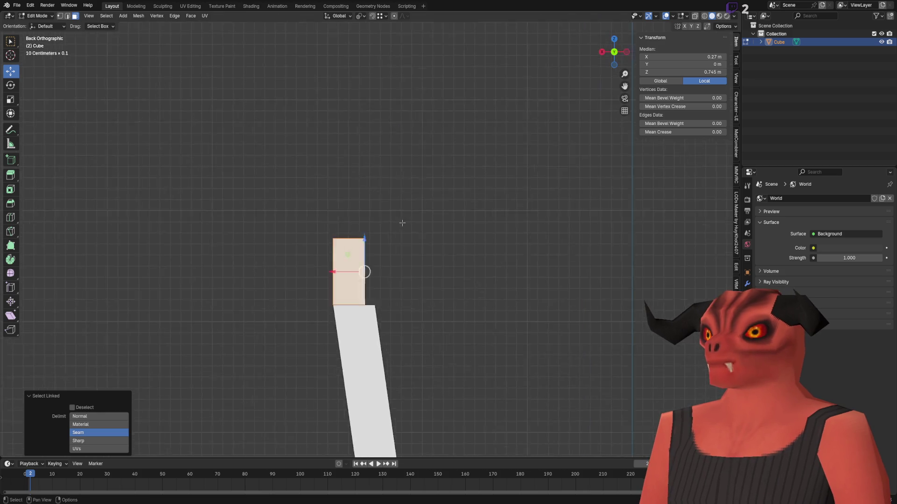
pyautogui.click(10, 85)
pyautogui.moveTo(398, 212)
pyautogui.mouseDown()
pyautogui.moveTo(395, 204)
pyautogui.moveTo(374, 288)
pyautogui.mouseUp()
pyautogui.hotkey('shift', 'space')
# Step: Move the tilted bar down onto the tops of the posts
pyautogui.press('g')
pyautogui.scroll(-4, 366, 209)
pyautogui.hotkey('alt', 'z')
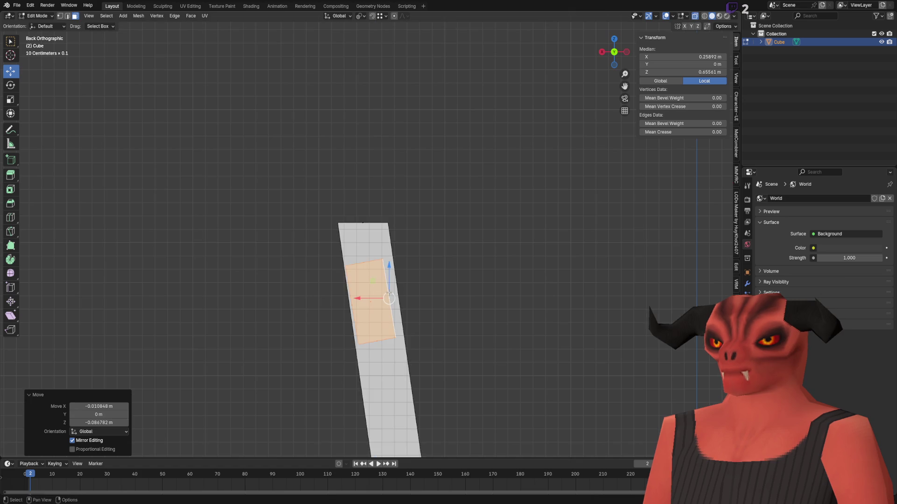
pyautogui.moveTo(378, 211); pyautogui.dragTo(380, 193)
pyautogui.scroll(5, 399, 204)
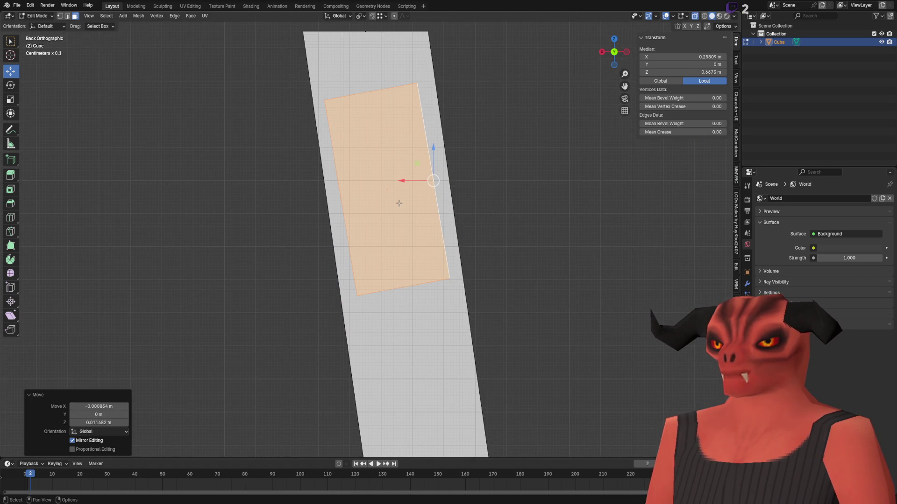
pyautogui.scroll(-5, 399, 203)
pyautogui.scroll(2, 383, 210)
pyautogui.moveTo(379, 202); pyautogui.dragTo(387, 240)
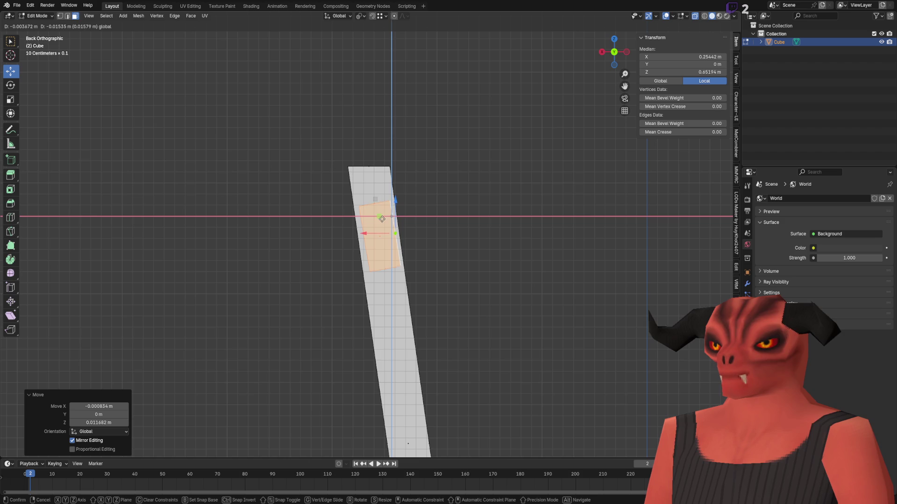
pyautogui.click(382, 219)
pyautogui.scroll(-2, 352, 57)
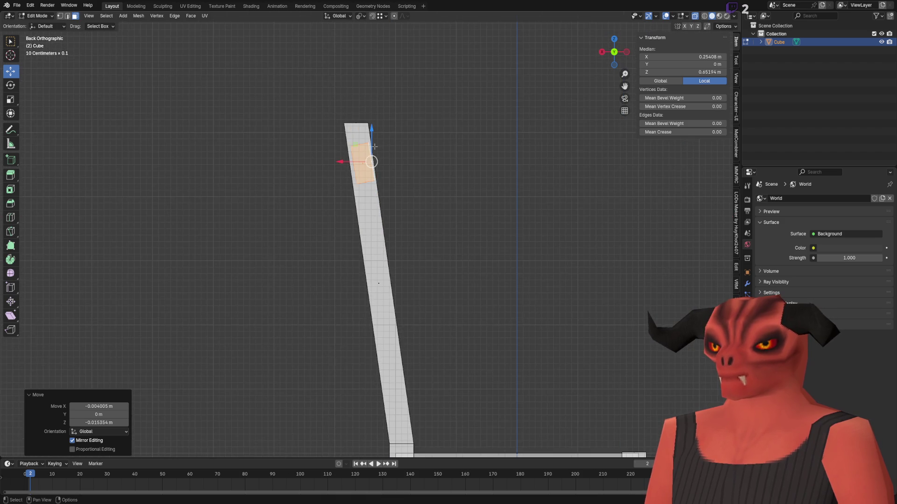
# Step: Switch to Local orientation and place a copy of the bar about 0.146 m lower
pyautogui.click(338, 16)
pyautogui.click(337, 45)
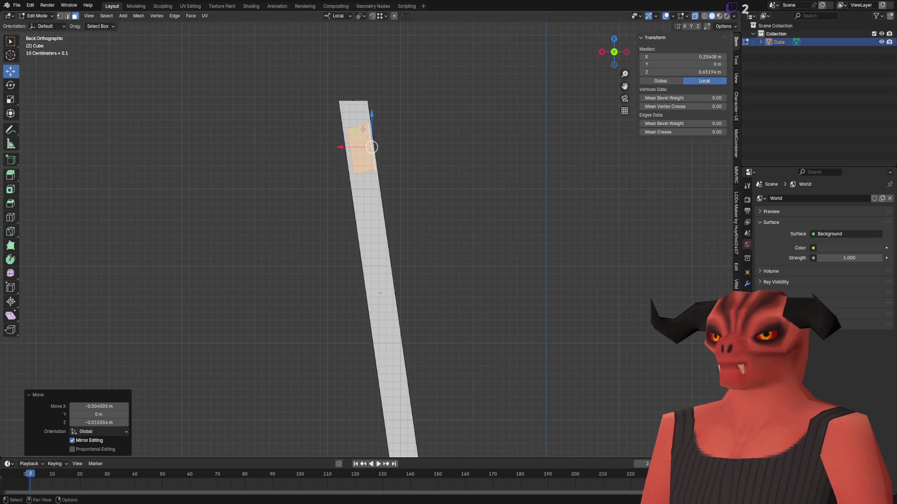
pyautogui.press('g')
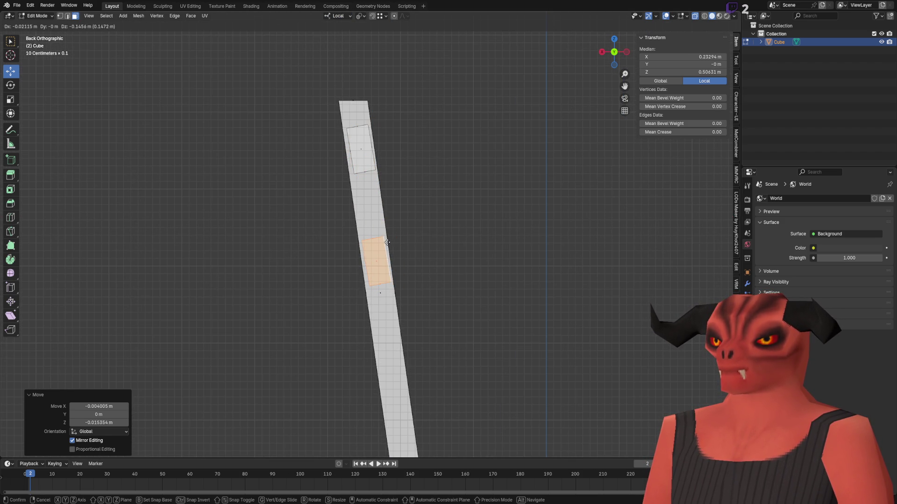
pyautogui.click(387, 242)
pyautogui.scroll(-5, 388, 242)
pyautogui.moveTo(376, 243)
pyautogui.mouseDown()
pyautogui.moveTo(342, 283)
pyautogui.moveTo(436, 288)
pyautogui.moveTo(531, 275)
pyautogui.moveTo(362, 287)
pyautogui.moveTo(317, 280)
pyautogui.moveTo(282, 242)
pyautogui.mouseUp()
pyautogui.click(343, 282)
pyautogui.scroll(5, 436, 289)
pyautogui.moveTo(309, 272); pyautogui.dragTo(316, 276)
# Step: Rotate the lower backrest bar until it sits squarely between the slanted back posts
pyautogui.press('l')
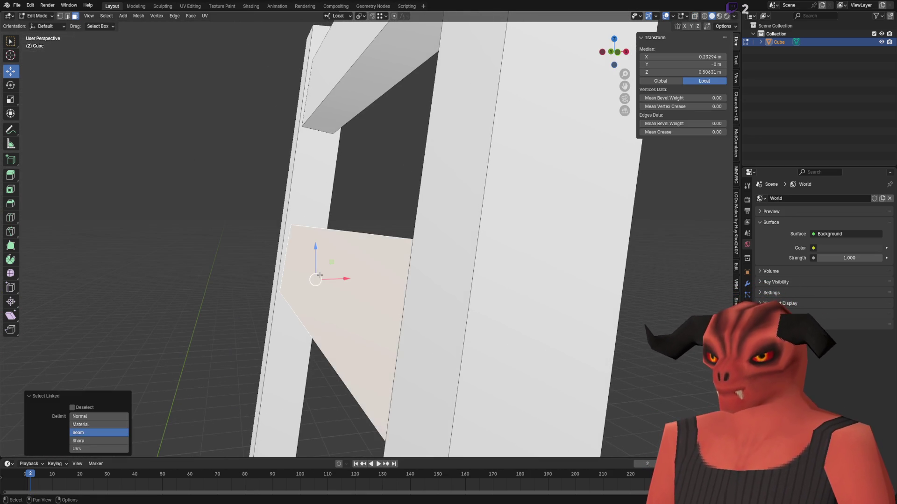
pyautogui.click(11, 85)
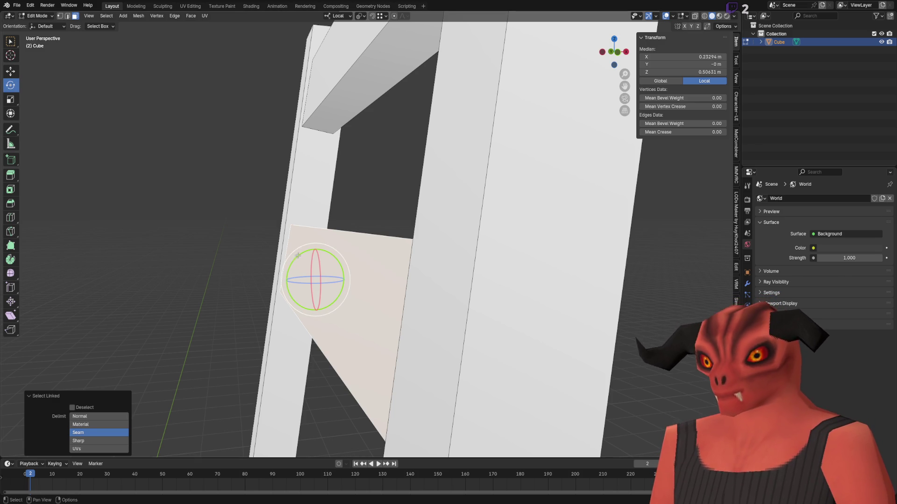
pyautogui.moveTo(299, 256)
pyautogui.mouseDown()
pyautogui.moveTo(223, 146)
pyautogui.moveTo(180, 267)
pyautogui.moveTo(177, 354)
pyautogui.mouseUp()
pyautogui.hotkey('alt', 'a')
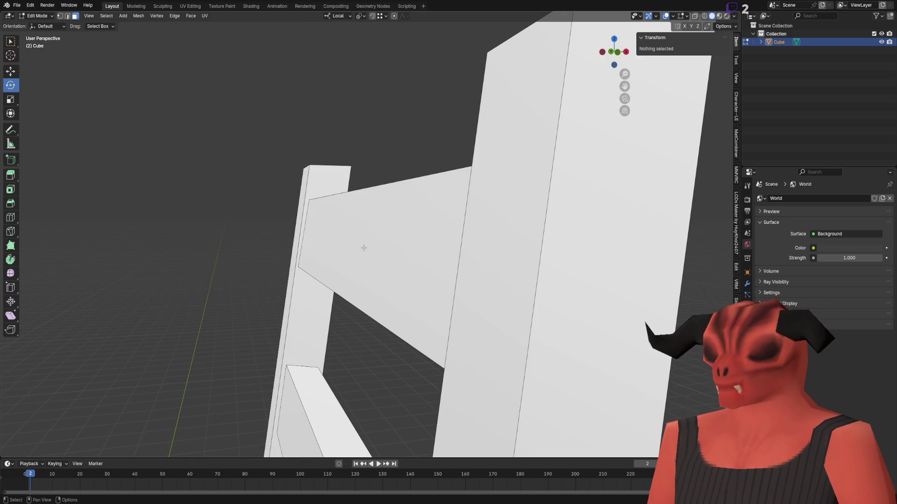
pyautogui.press('l')
pyautogui.moveTo(363, 247)
pyautogui.mouseDown()
pyautogui.moveTo(226, 124)
pyautogui.moveTo(352, 90)
pyautogui.moveTo(305, 190)
pyautogui.mouseUp()
pyautogui.moveTo(372, 35)
pyautogui.mouseDown()
pyautogui.moveTo(355, 239)
pyautogui.moveTo(374, 187)
pyautogui.moveTo(430, 124)
pyautogui.mouseUp()
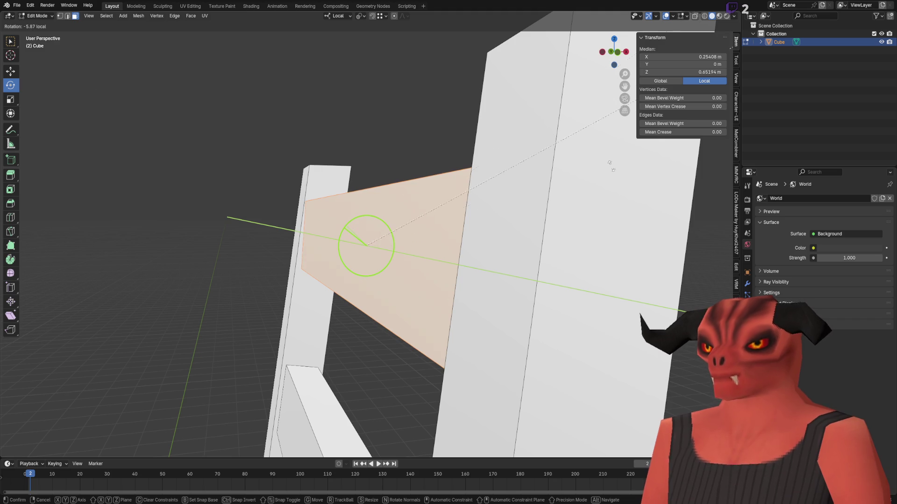
pyautogui.moveTo(544, 60); pyautogui.dragTo(216, 28)
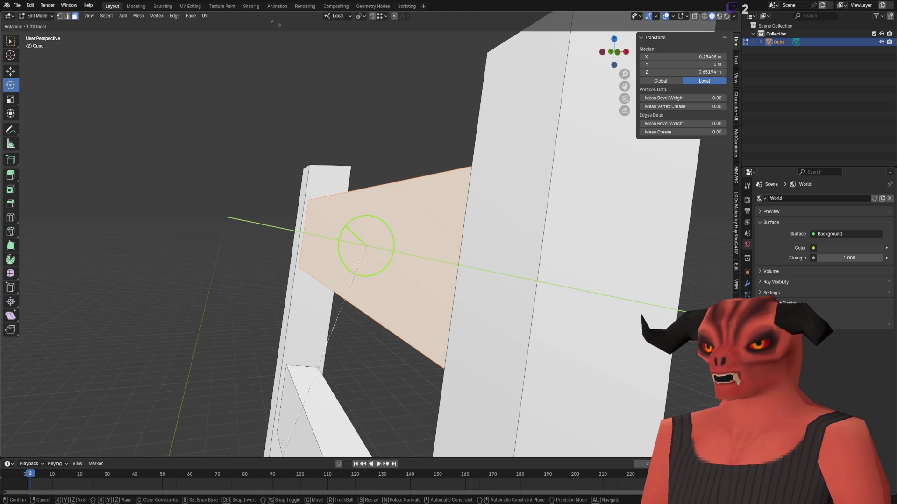
pyautogui.moveTo(329, 455); pyautogui.dragTo(329, 455)
pyautogui.hotkey('alt', 'a')
pyautogui.scroll(-8, 371, 110)
pyautogui.scroll(2, 297, 124)
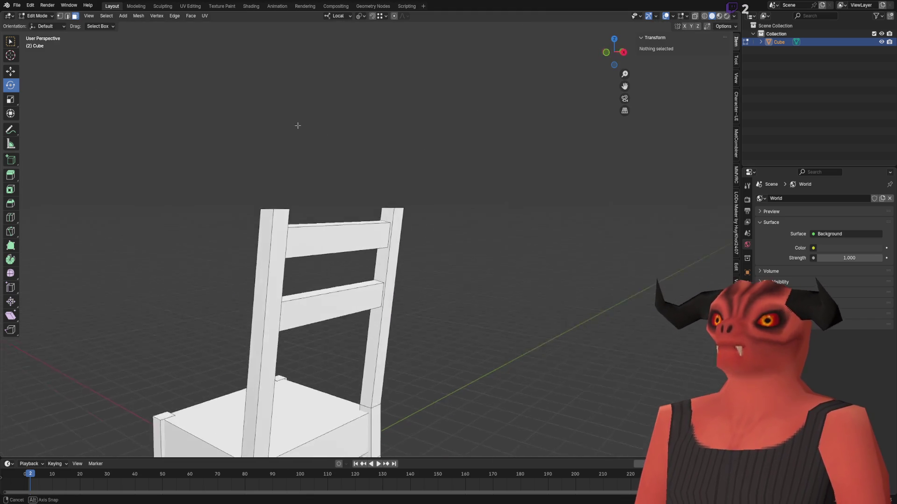
# Step: Move the top backrest bar into place on the post in Front Orthographic view
pyautogui.scroll(5, 369, 235)
pyautogui.press('l')
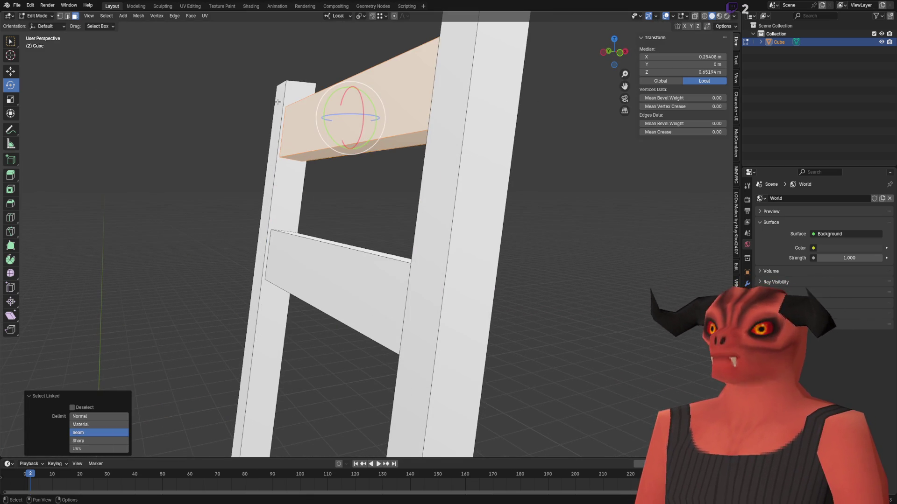
pyautogui.click(10, 71)
pyautogui.click(608, 51)
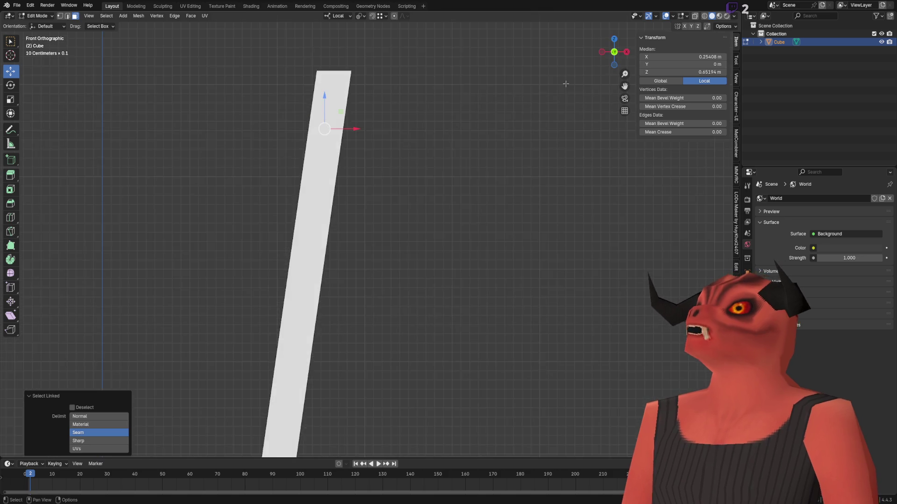
pyautogui.moveTo(315, 94)
pyautogui.mouseDown()
pyautogui.moveTo(341, 139)
pyautogui.moveTo(341, 122)
pyautogui.mouseUp()
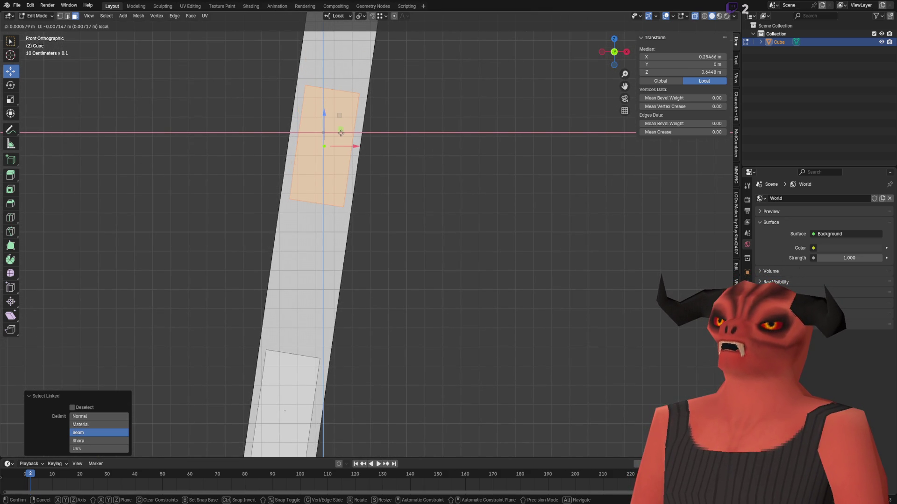
pyautogui.moveTo(340, 132); pyautogui.dragTo(341, 133)
pyautogui.hotkey('alt', 'a')
pyautogui.scroll(-3, 431, 184)
pyautogui.scroll(3, 347, 248)
# Step: Delete the stray leftover face on the back post
pyautogui.moveTo(356, 226)
pyautogui.mouseDown()
pyautogui.moveTo(344, 300)
pyautogui.moveTo(368, 245)
pyautogui.mouseUp()
pyautogui.click(331, 320)
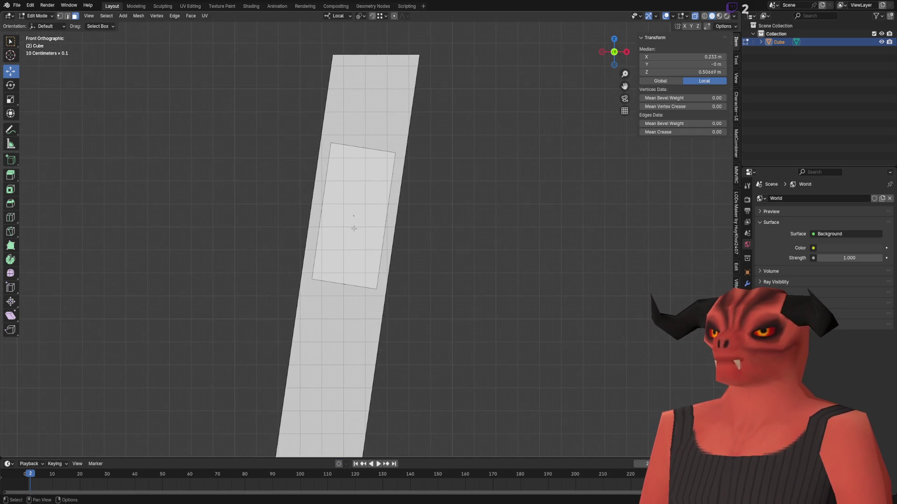
pyautogui.press('x')
pyautogui.click(477, 202)
pyautogui.scroll(-4, 476, 201)
pyautogui.scroll(4, 461, 190)
# Step: Return to Object Mode and view the finished chair from a three-quarter angle
pyautogui.press('Tab')
pyautogui.scroll(-4, 452, 189)
pyautogui.moveTo(425, 126)
pyautogui.mouseDown()
pyautogui.moveTo(446, 149)
pyautogui.moveTo(327, 170)
pyautogui.moveTo(376, 186)
pyautogui.moveTo(371, 173)
pyautogui.mouseUp()
# Step: In Edit Mode, select the end faces of both legs and both arm posts
pyautogui.press('Tab')
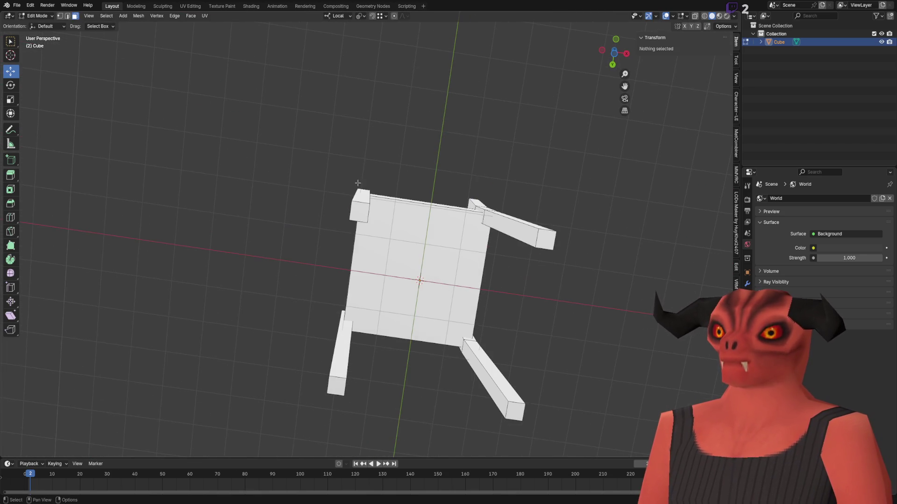
pyautogui.click(336, 386)
pyautogui.keyDown('shift'); pyautogui.click(358, 211); pyautogui.keyUp('shift')
pyautogui.keyDown('shift'); pyautogui.click(513, 411); pyautogui.keyUp('shift')
pyautogui.keyDown('shift'); pyautogui.click(540, 240); pyautogui.keyUp('shift')
# Step: Set transform orientation to Global and pivot point to Individual Origins for scaling
pyautogui.click(17, 100)
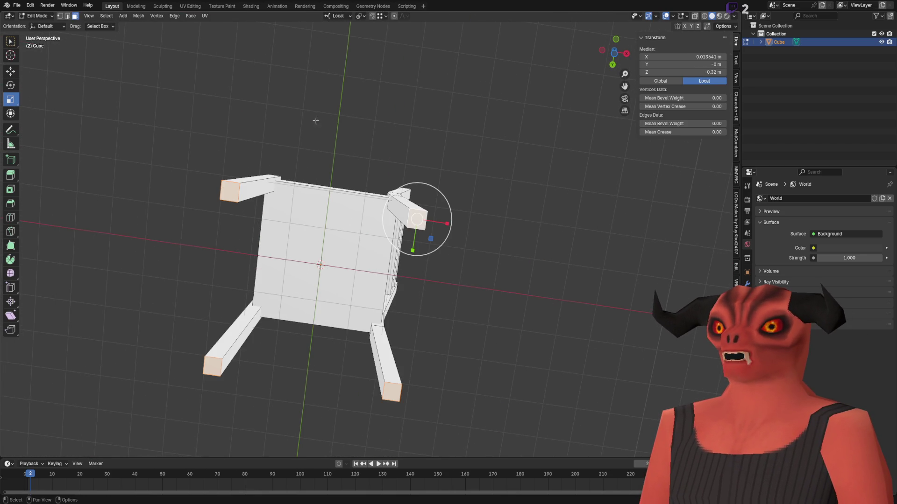
pyautogui.moveTo(436, 195); pyautogui.dragTo(433, 202)
pyautogui.press('Escape')
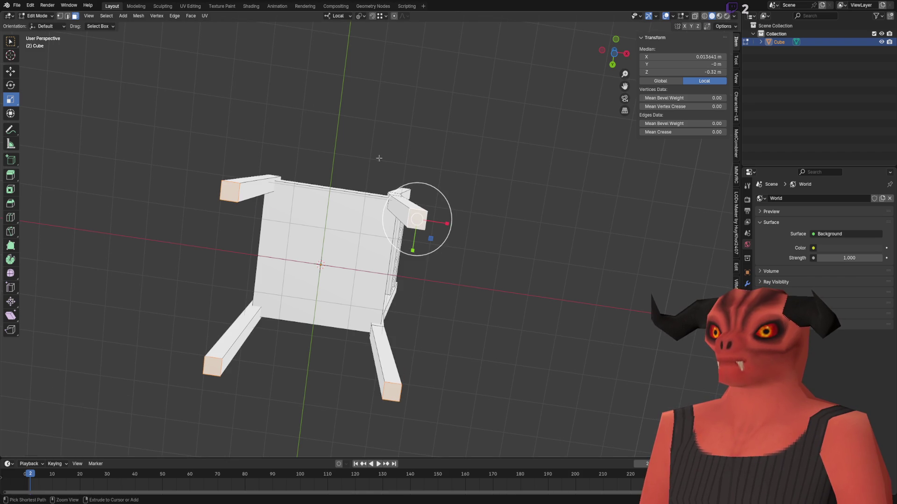
pyautogui.click(336, 15)
pyautogui.click(340, 43)
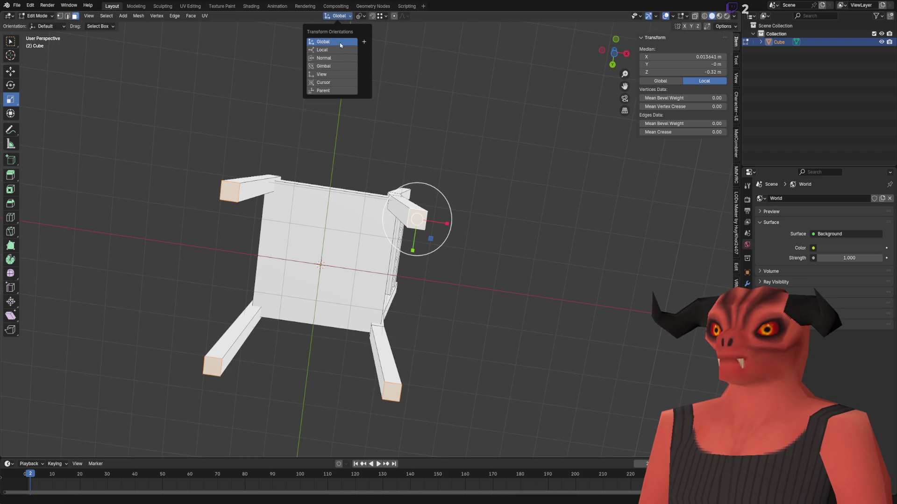
pyautogui.moveTo(368, 11); pyautogui.dragTo(368, 10)
pyautogui.click(360, 16)
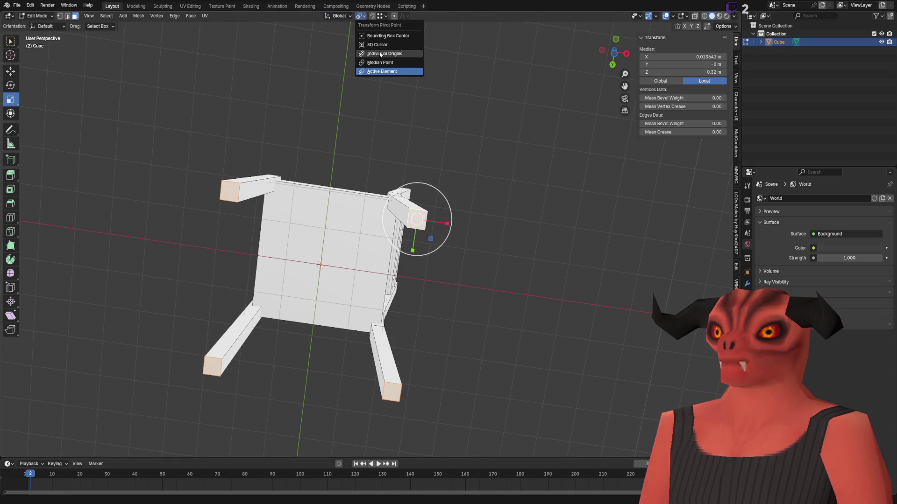
pyautogui.click(380, 54)
# Step: Scale the selected end faces to 0.85 on X and Y, then return to Object Mode
pyautogui.moveTo(327, 313); pyautogui.dragTo(317, 311)
pyautogui.click(105, 404)
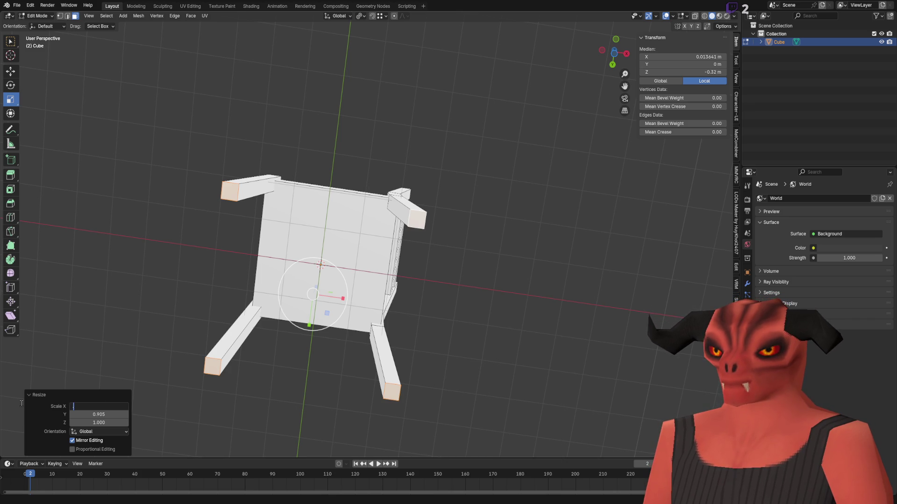
pyautogui.write('.825')
pyautogui.press('Return')
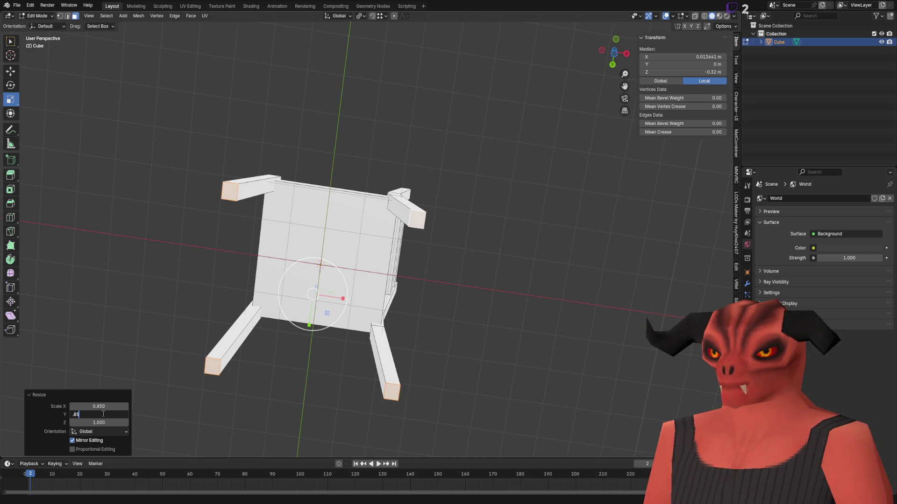
pyautogui.hotkey('alt', 'a')
pyautogui.scroll(-2, 306, 191)
pyautogui.press('Tab')
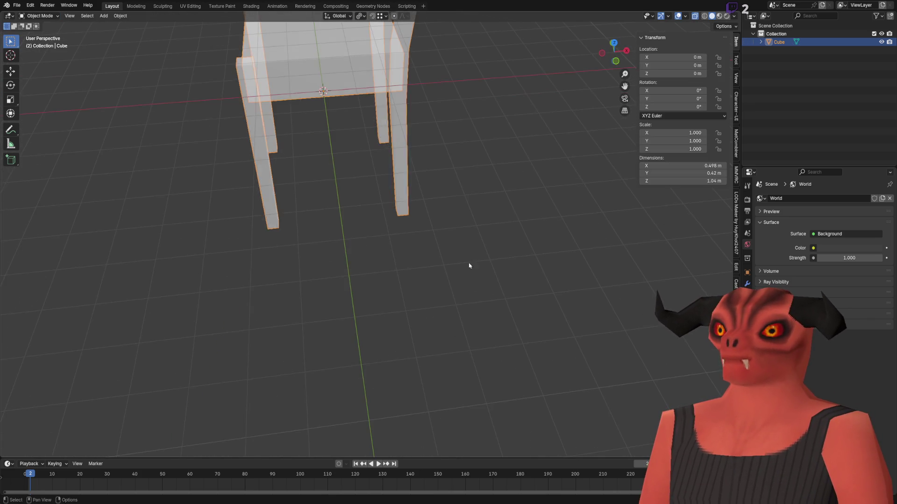
pyautogui.scroll(6, 449, 235)
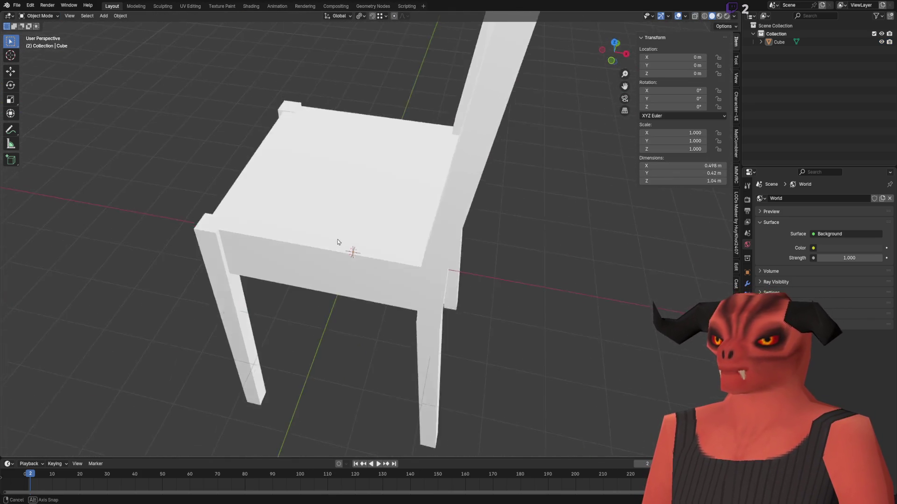
pyautogui.press('Tab')
pyautogui.moveTo(365, 284)
pyautogui.mouseDown()
pyautogui.moveTo(371, 251)
pyautogui.moveTo(335, 181)
pyautogui.mouseUp()
pyautogui.click(333, 224)
pyautogui.scroll(-3, 333, 224)
pyautogui.moveTo(333, 224); pyautogui.dragTo(368, 158)
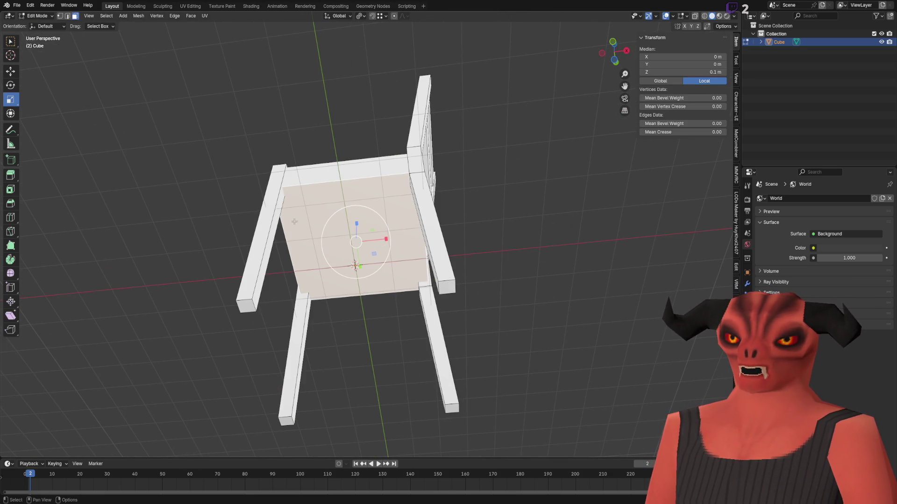
pyautogui.hotkey('alt', 'a')
pyautogui.moveTo(506, 210)
pyautogui.mouseDown()
pyautogui.moveTo(506, 200)
pyautogui.moveTo(481, 240)
pyautogui.moveTo(338, 164)
pyautogui.moveTo(422, 318)
pyautogui.moveTo(498, 252)
pyautogui.mouseUp()
pyautogui.press('Tab')
pyautogui.scroll(-3, 466, 174)
pyautogui.scroll(3, 466, 174)
pyautogui.scroll(-5, 481, 239)
pyautogui.scroll(5, 467, 229)
pyautogui.click(371, 296)
pyautogui.scroll(-4, 372, 297)
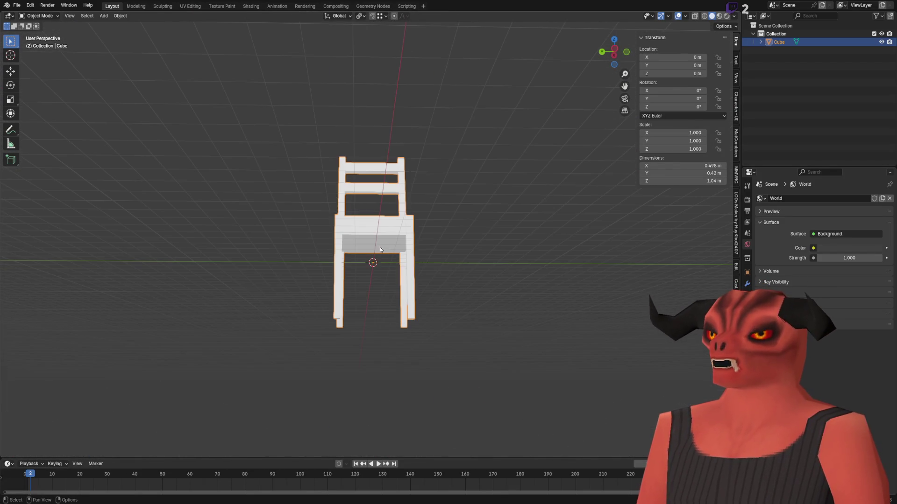
# Step: Turn on the object Move gizmo and test moving and rotating the chair
pyautogui.click(685, 15)
pyautogui.click(723, 51)
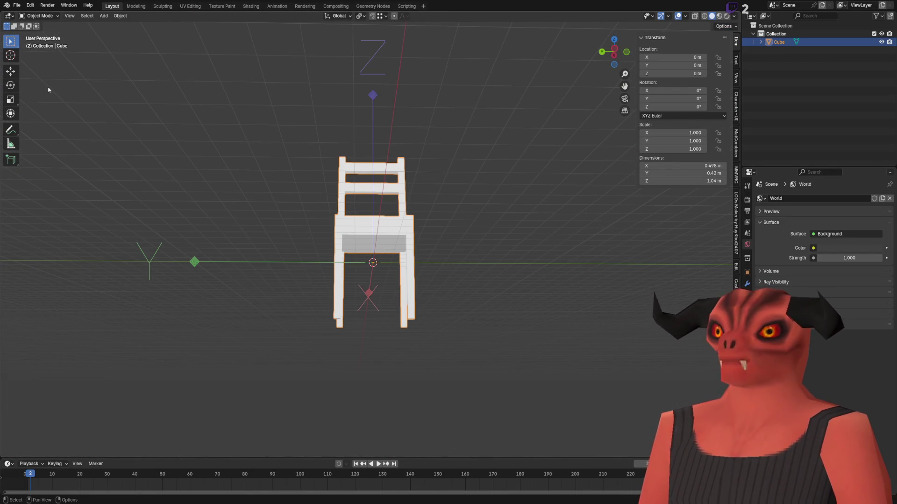
pyautogui.click(11, 74)
pyautogui.moveTo(375, 232)
pyautogui.mouseDown()
pyautogui.moveTo(376, 289)
pyautogui.moveTo(376, 276)
pyautogui.mouseUp()
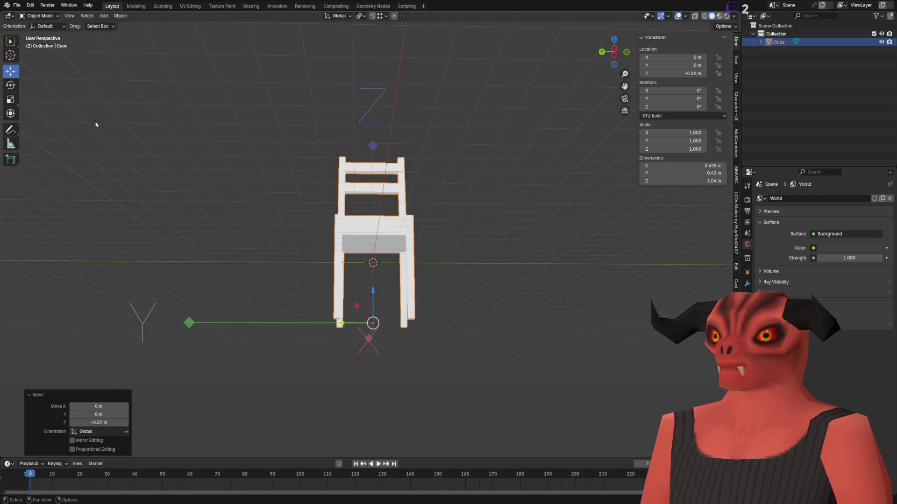
pyautogui.click(10, 85)
pyautogui.moveTo(390, 184)
pyautogui.mouseDown()
pyautogui.moveTo(351, 317)
pyautogui.moveTo(427, 296)
pyautogui.moveTo(387, 299)
pyautogui.moveTo(377, 267)
pyautogui.moveTo(390, 298)
pyautogui.mouseUp()
pyautogui.moveTo(390, 298); pyautogui.dragTo(392, 301)
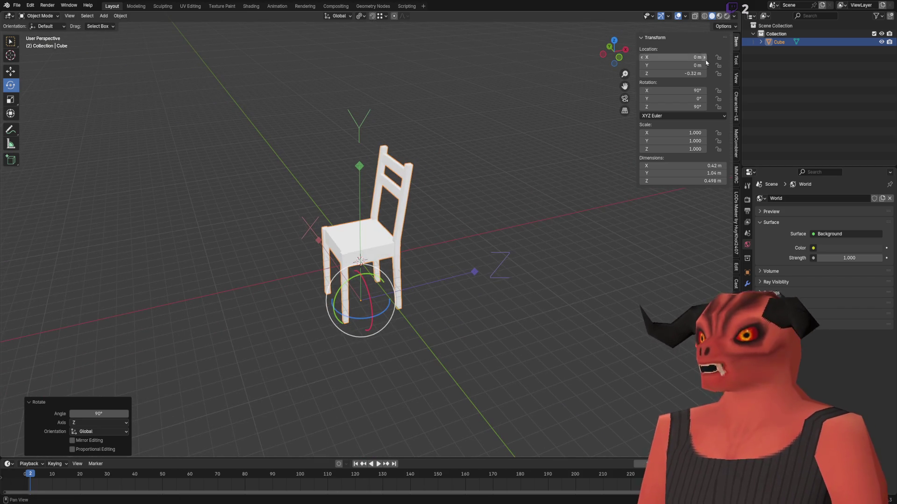
# Step: Set the chair's Location Z to 0, Rotation X to 90° and Rotation Z to 0°
pyautogui.press('BackSpace')
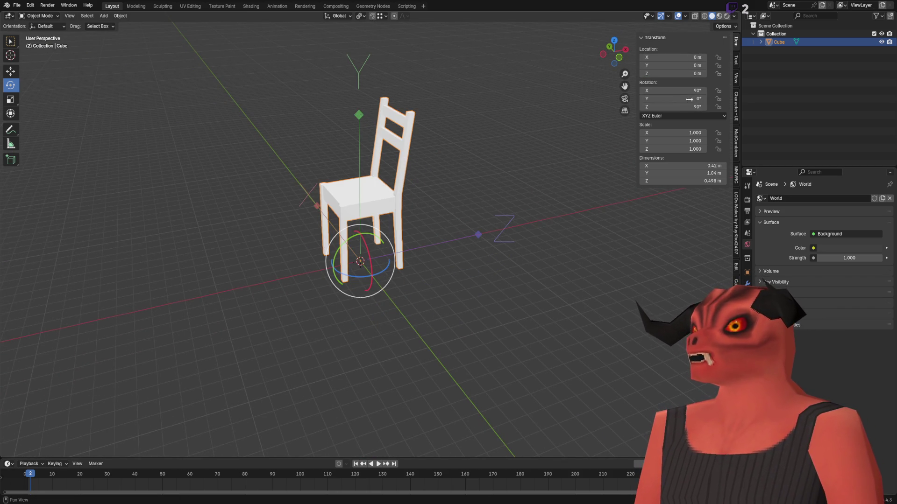
pyautogui.press('BackSpace')
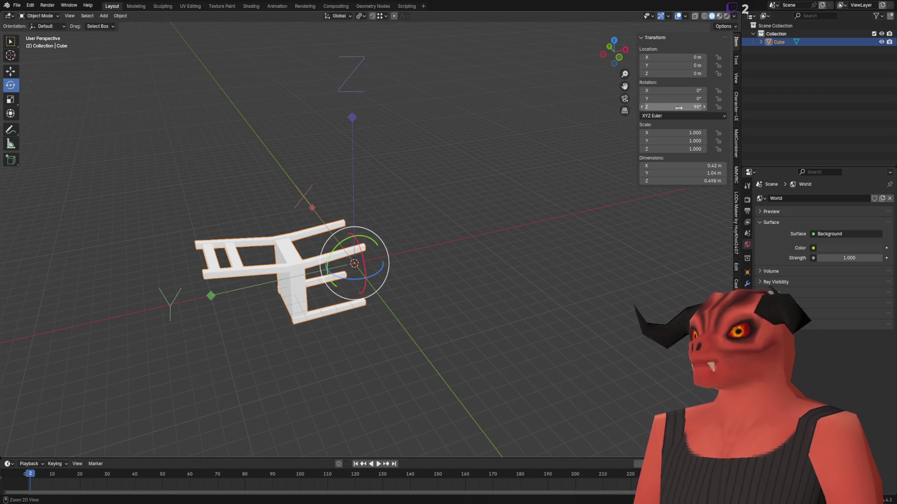
pyautogui.hotkey('ctrl', 'z')
pyautogui.press('BackSpace')
pyautogui.moveTo(517, 171)
pyautogui.mouseDown()
pyautogui.moveTo(357, 214)
pyautogui.moveTo(318, 210)
pyautogui.mouseUp()
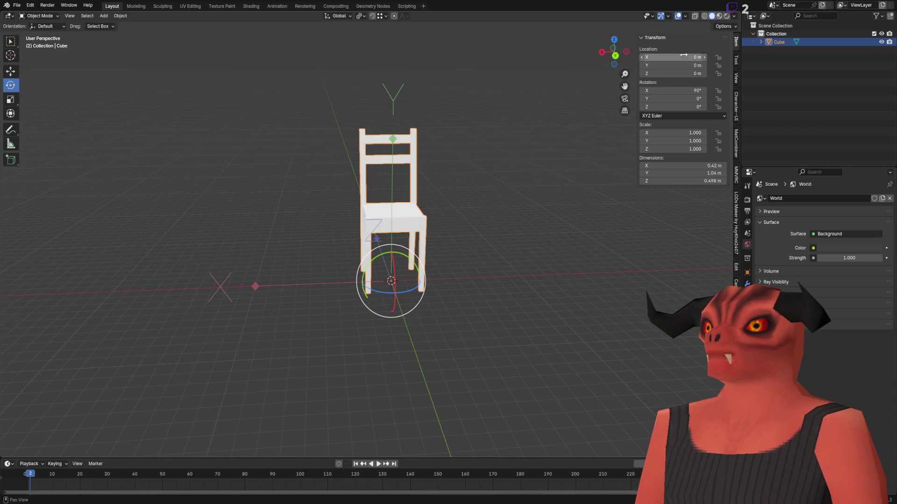
# Step: Hide the object transform gizmo and enter Edit Mode with all geometry selected
pyautogui.scroll(3, 96, 73)
pyautogui.click(667, 15)
pyautogui.moveTo(443, 239)
pyautogui.mouseDown()
pyautogui.moveTo(420, 224)
pyautogui.moveTo(486, 167)
pyautogui.moveTo(544, 169)
pyautogui.moveTo(568, 191)
pyautogui.moveTo(570, 216)
pyautogui.moveTo(374, 116)
pyautogui.mouseUp()
pyautogui.press('Tab')
# Step: Show the chair in the UV Editing workspace, then switch over to Obsidian
pyautogui.scroll(3, 420, 224)
pyautogui.scroll(-3, 569, 190)
pyautogui.scroll(-2, 184, 28)
pyautogui.click(185, 6)
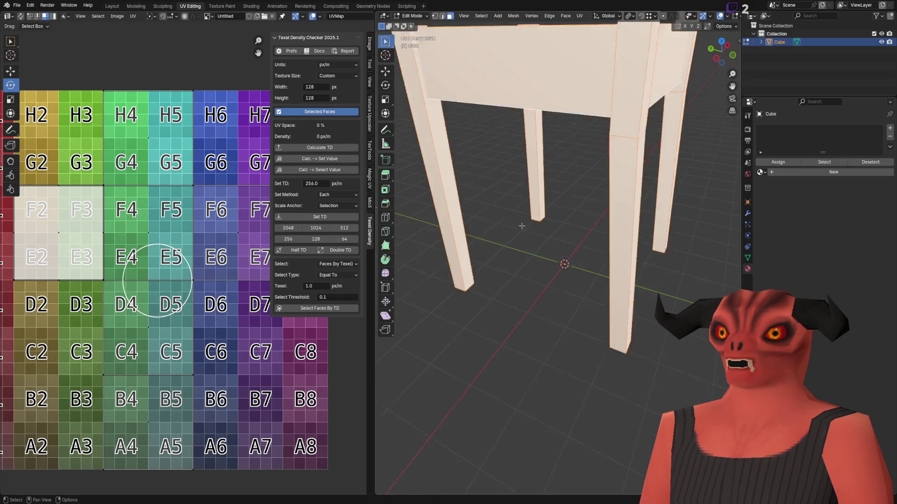
pyautogui.hotkey('alt', 'Tab')
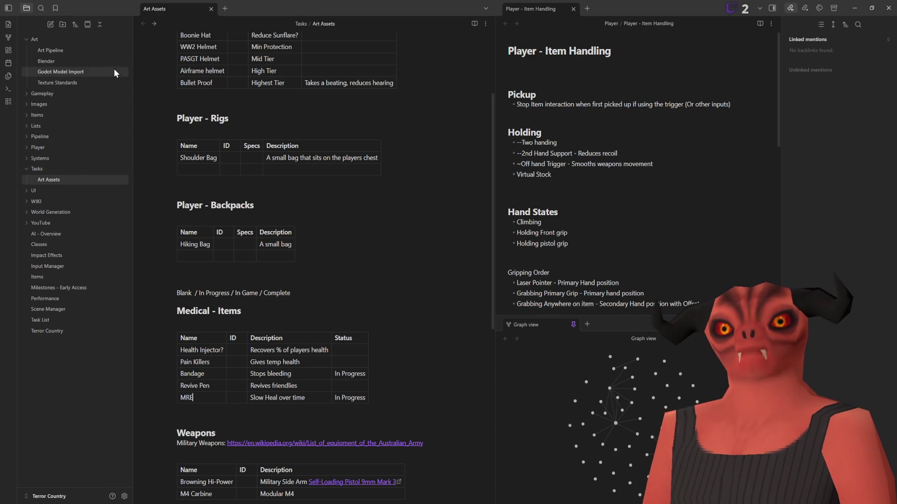
# Step: Open the Art Pipeline note and scroll through it
pyautogui.click(60, 50)
pyautogui.scroll(-4, 293, 87)
pyautogui.scroll(2, 338, 140)
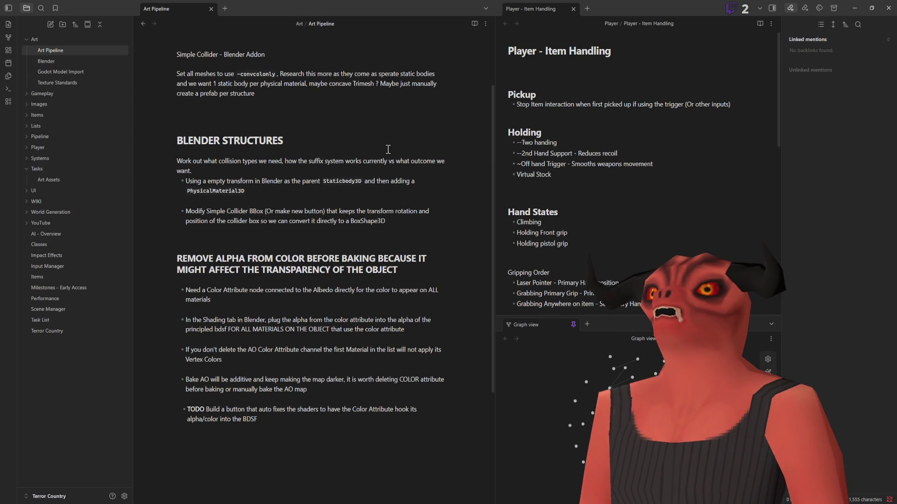
pyautogui.scroll(2, 437, 108)
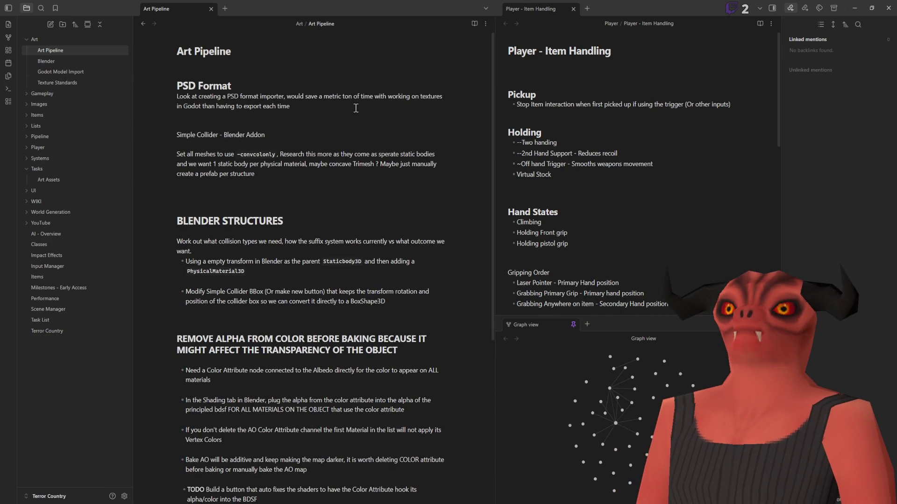
# Step: Browse the Blender, Godot Model Import and Texture Standards notes
pyautogui.click(54, 61)
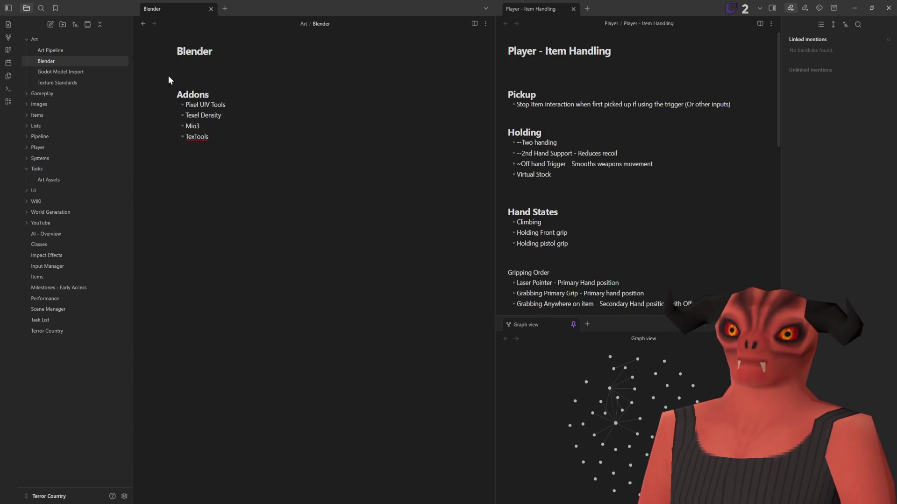
pyautogui.click(69, 73)
pyautogui.click(69, 82)
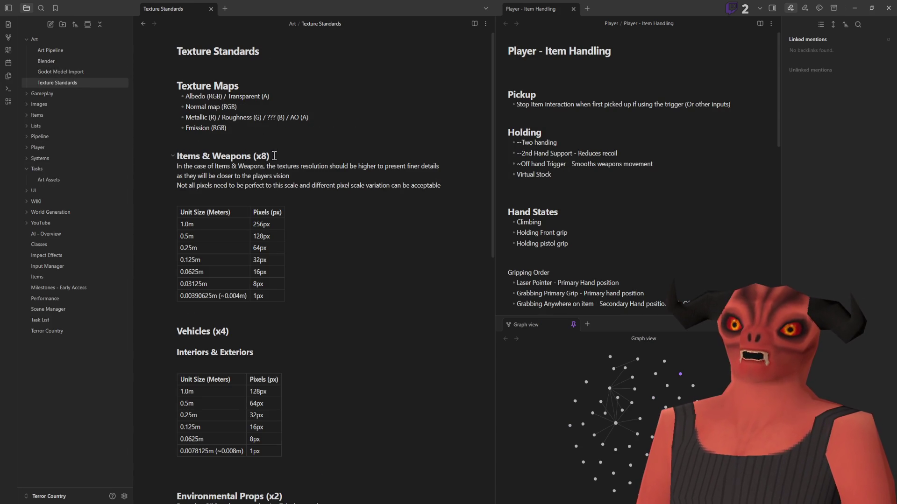
pyautogui.scroll(-8, 283, 150)
pyautogui.scroll(7, 282, 151)
pyautogui.scroll(2, 283, 151)
# Step: Reopen the Art Pipeline note and expand the Items folder
pyautogui.click(52, 50)
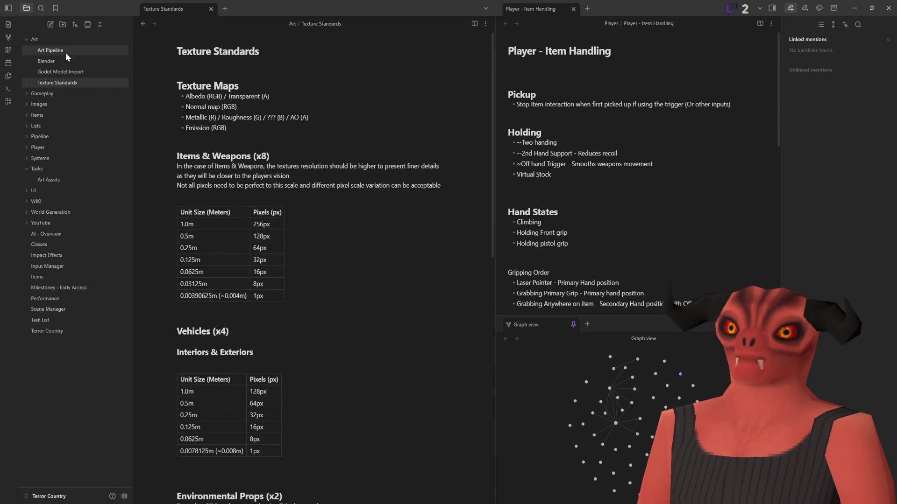
pyautogui.scroll(-4, 322, 94)
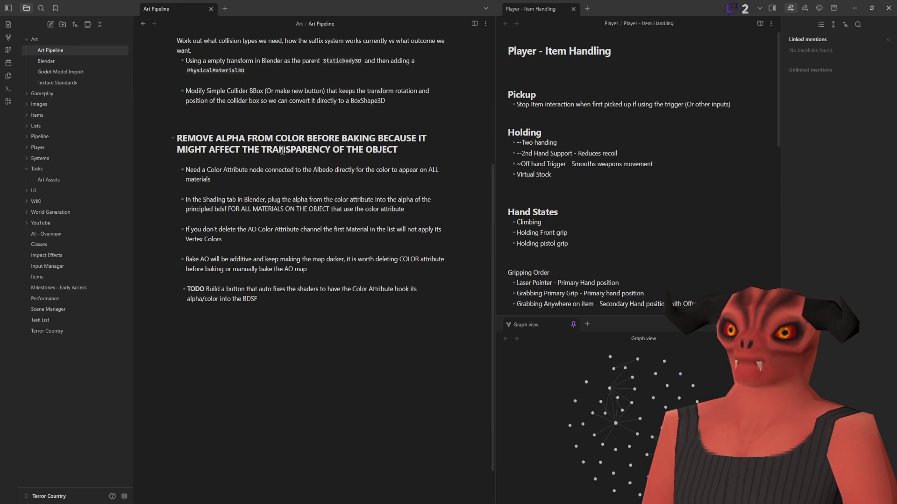
pyautogui.scroll(4, 232, 204)
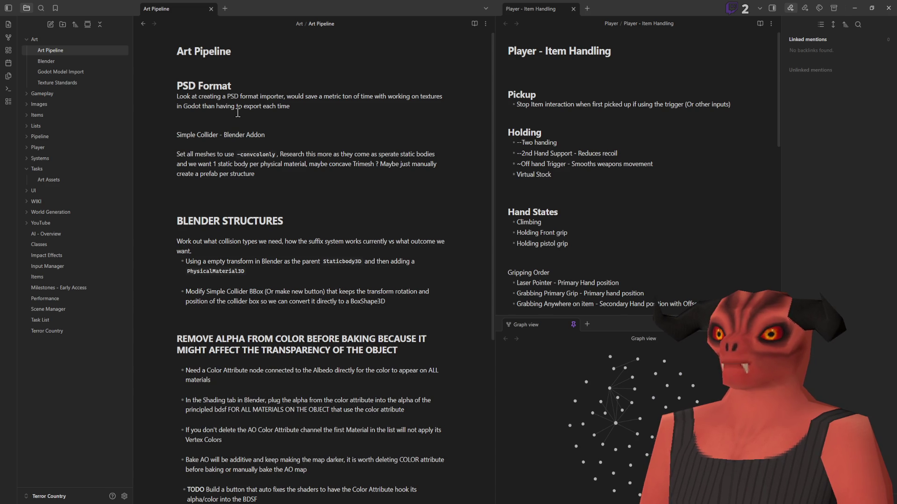
pyautogui.click(49, 115)
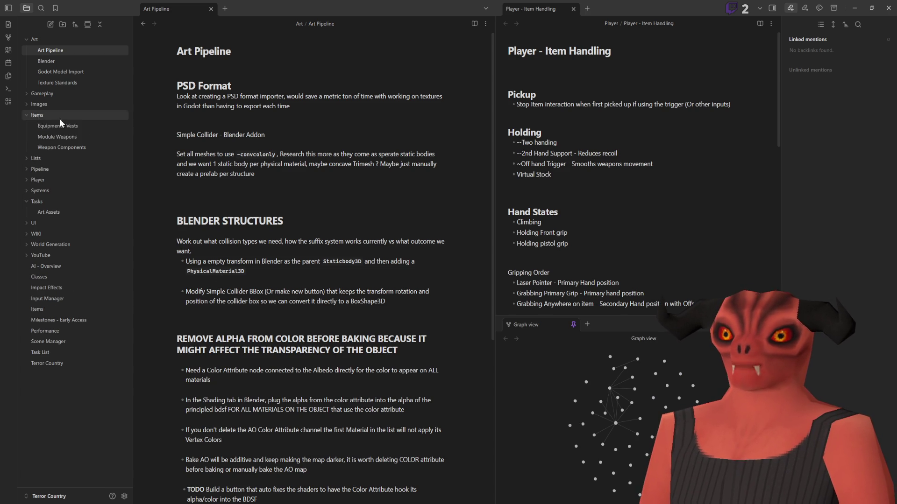
pyautogui.click(60, 169)
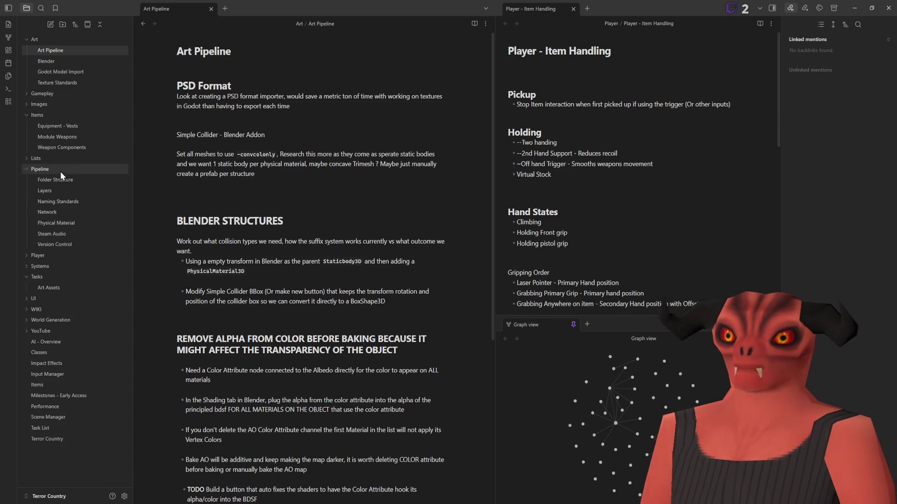
pyautogui.click(42, 40)
pyautogui.click(68, 138)
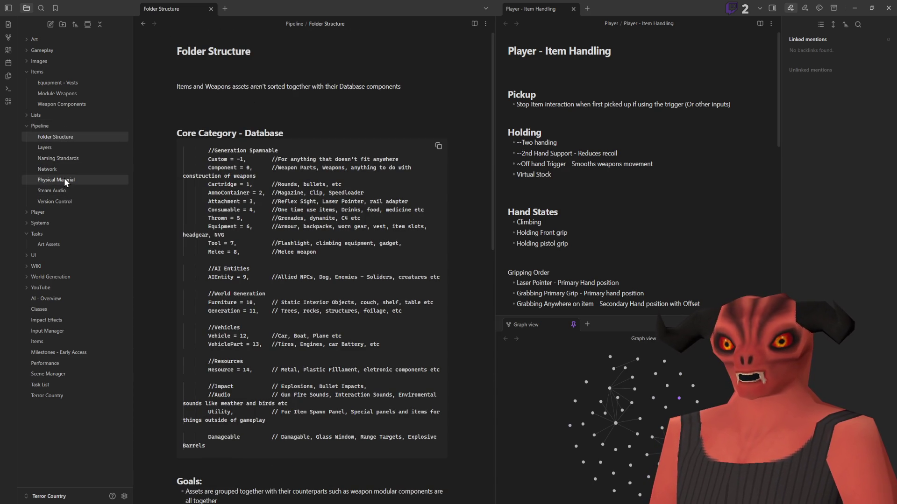
pyautogui.click(64, 149)
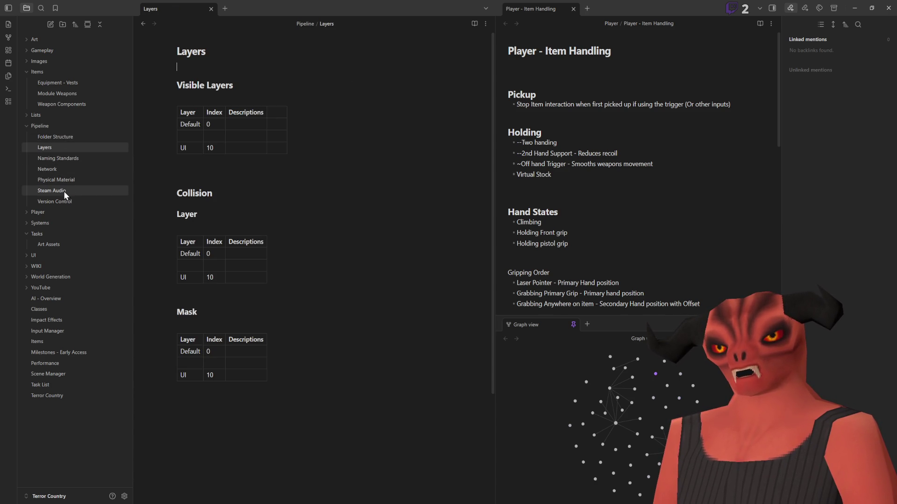
pyautogui.click(38, 244)
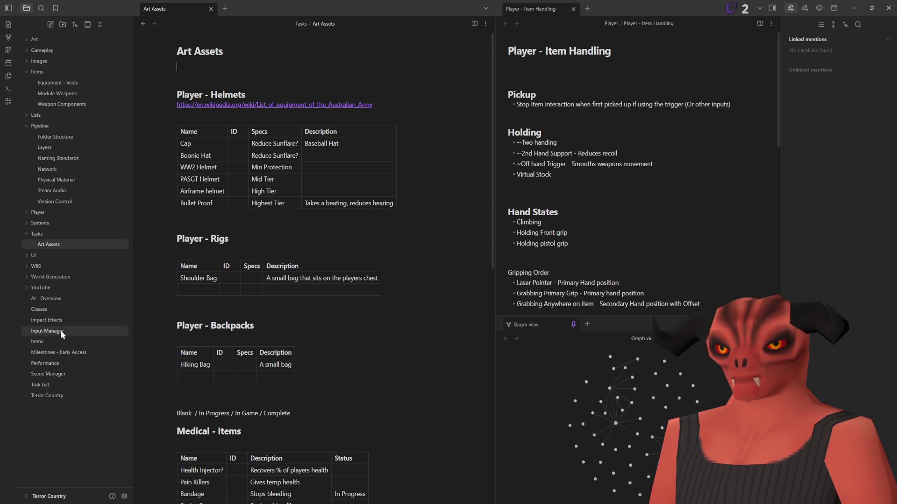
pyautogui.click(27, 287)
pyautogui.click(25, 276)
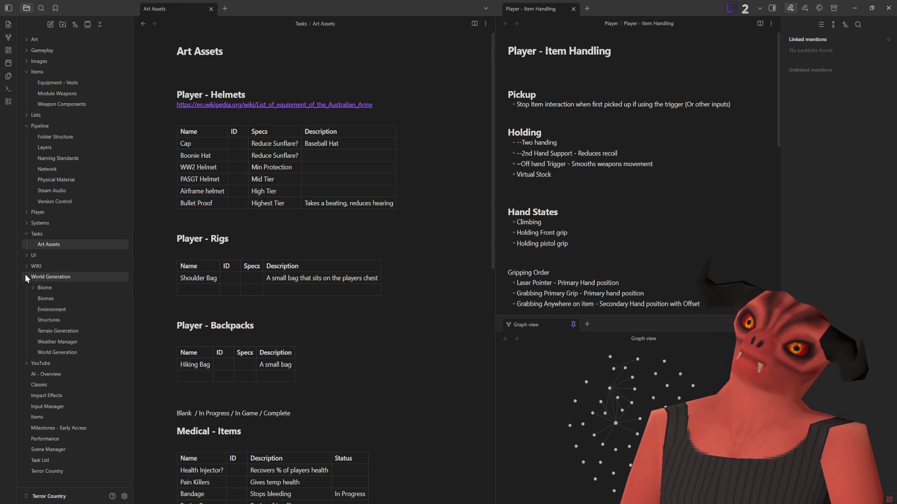
pyautogui.click(25, 266)
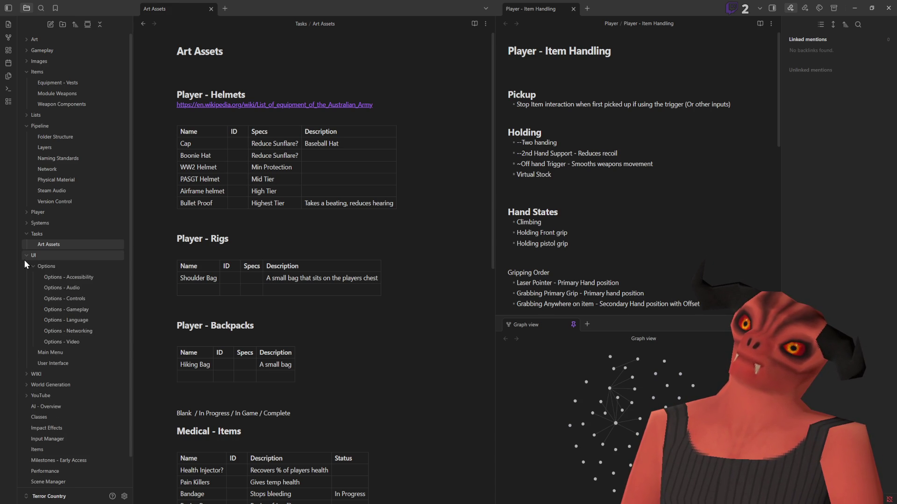
pyautogui.click(31, 266)
pyautogui.click(27, 256)
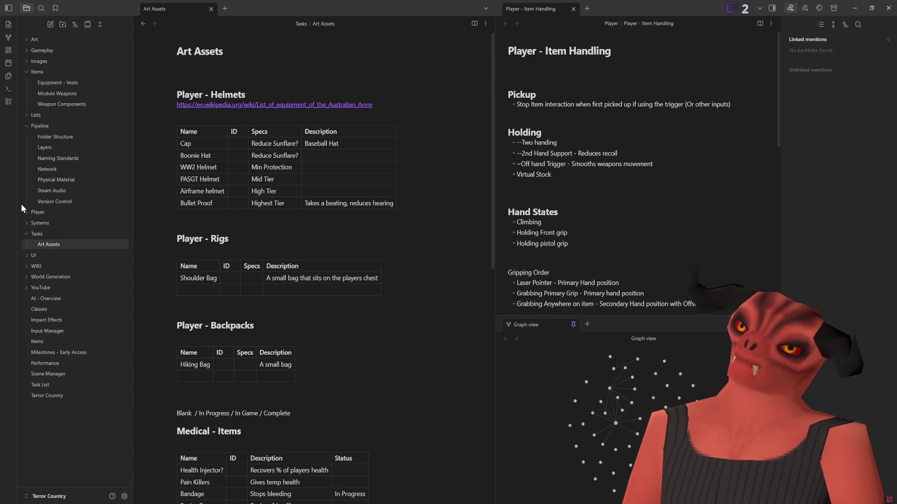
pyautogui.click(27, 222)
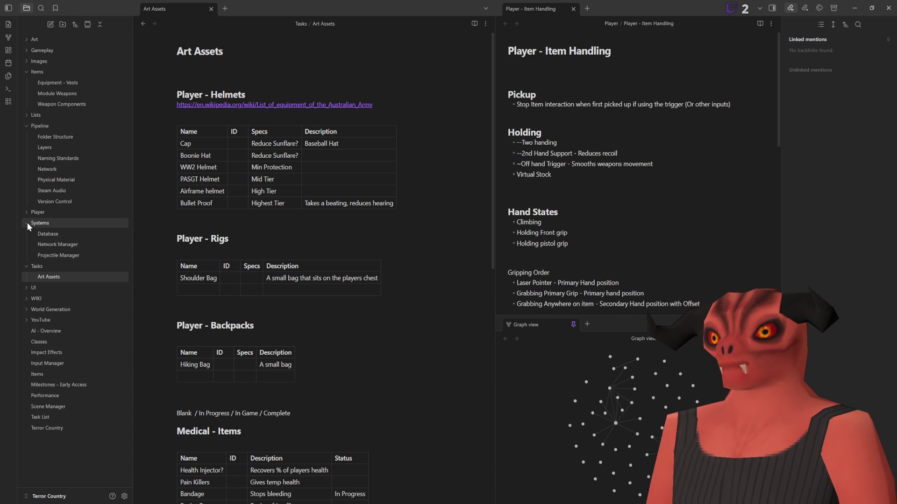
pyautogui.click(27, 222)
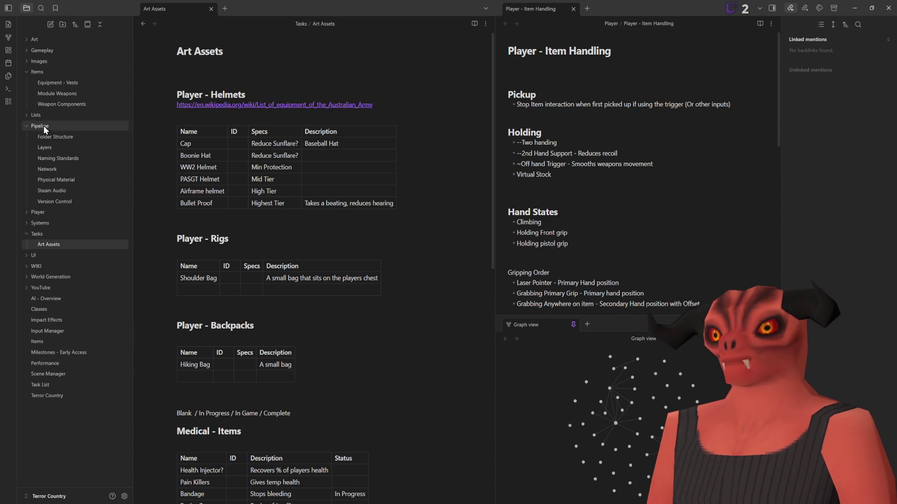
pyautogui.click(26, 42)
pyautogui.click(35, 52)
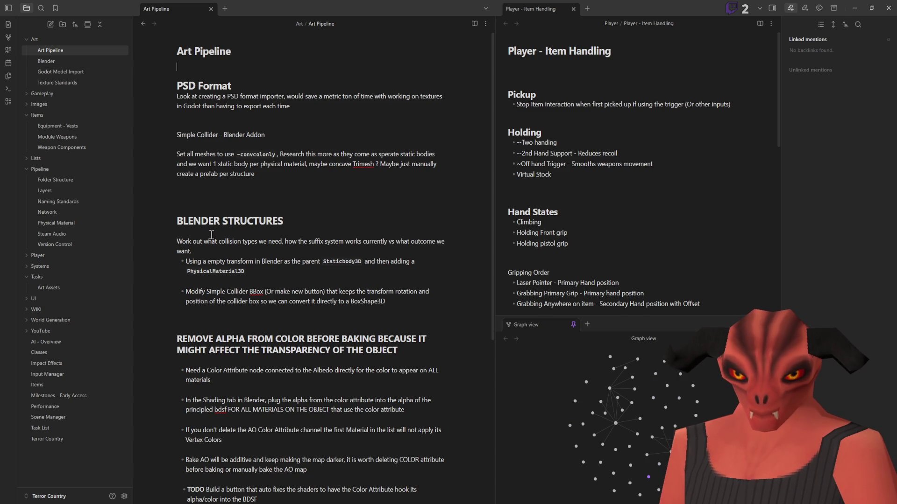
# Step: Open the Blender, Godot Model Import and Texture Standards notes in turn
pyautogui.scroll(-3, 286, 280)
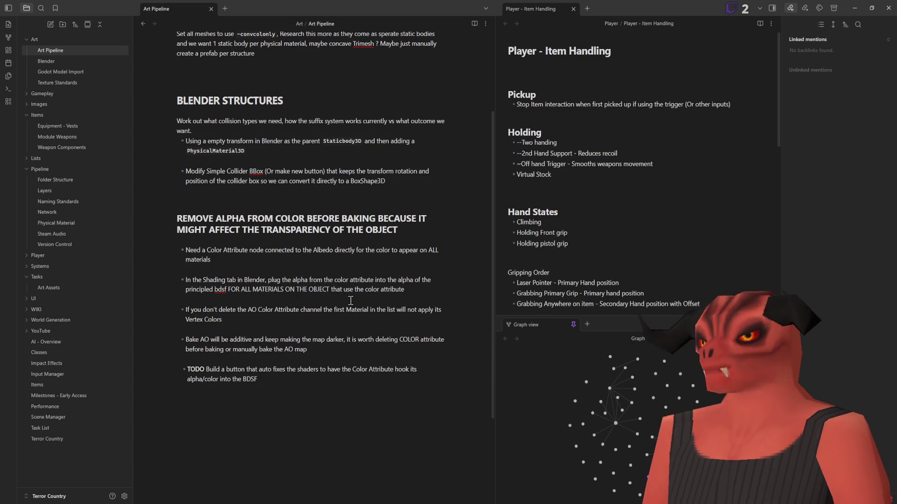
pyautogui.scroll(4, 280, 187)
pyautogui.click(71, 61)
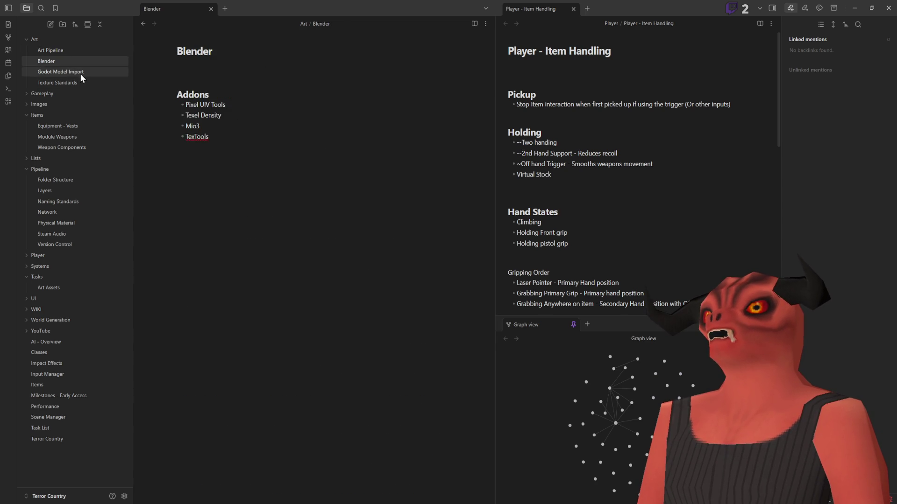
pyautogui.click(82, 72)
pyautogui.click(83, 83)
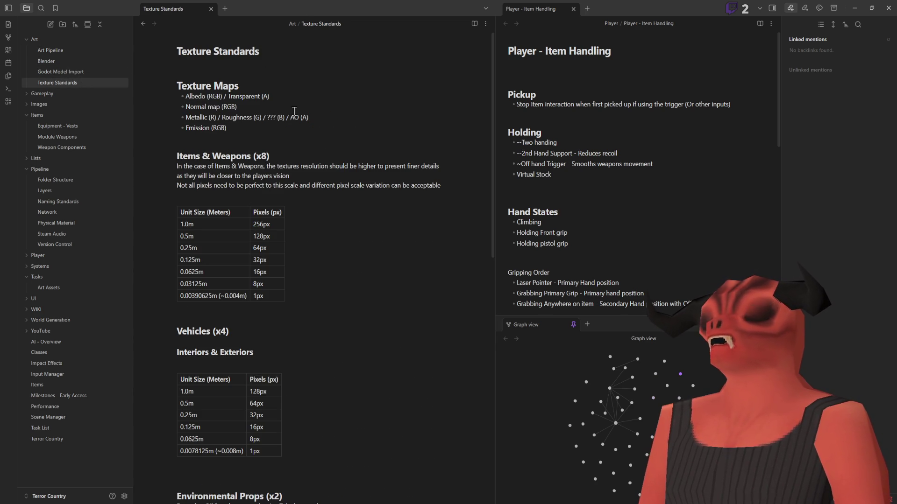
pyautogui.scroll(-7, 294, 111)
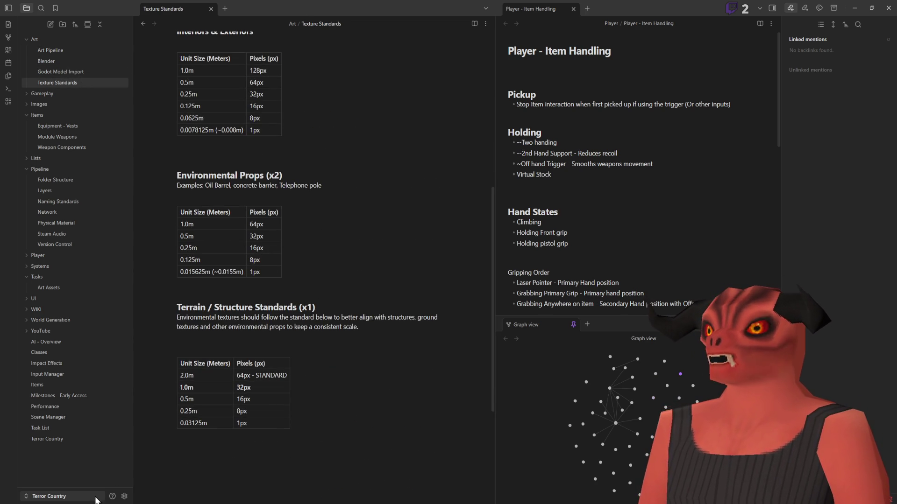
pyautogui.scroll(7, 280, 211)
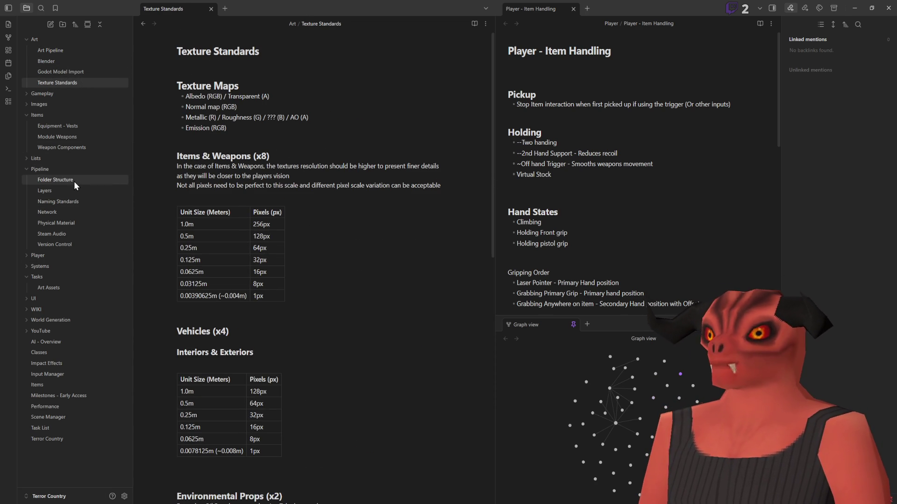
# Step: Collapse the Pipeline, Items, Gameplay and Tasks folders, then expand Pipeline
pyautogui.click(26, 170)
pyautogui.click(24, 115)
pyautogui.click(25, 95)
pyautogui.click(20, 94)
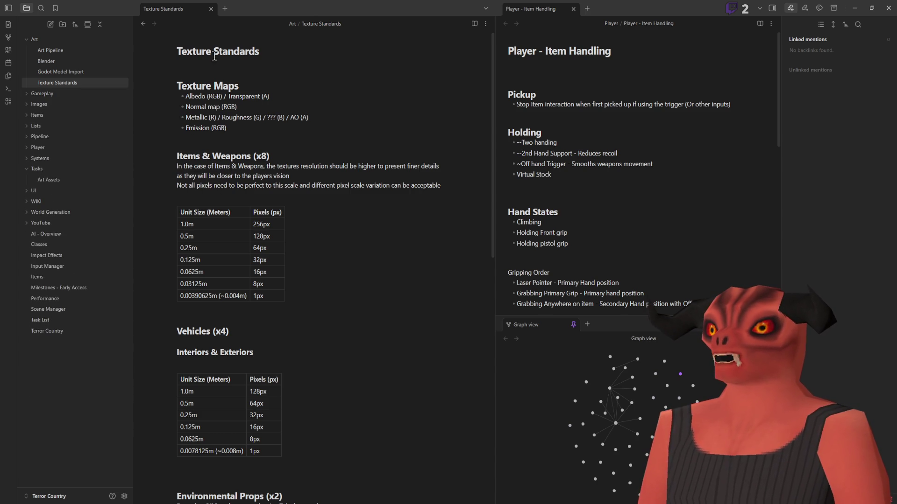
pyautogui.scroll(-4, 325, 304)
pyautogui.scroll(4, 314, 292)
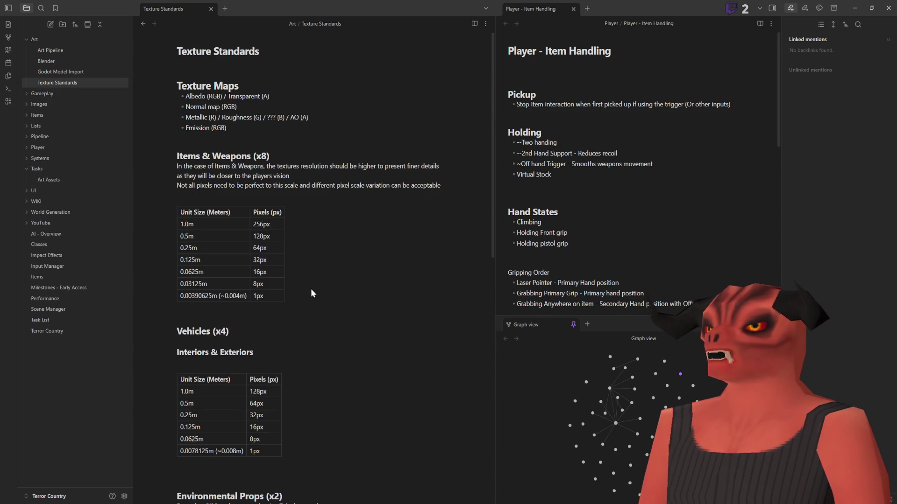
pyautogui.scroll(-9, 313, 293)
pyautogui.scroll(5, 290, 249)
pyautogui.scroll(4, 279, 247)
pyautogui.click(24, 169)
pyautogui.click(23, 136)
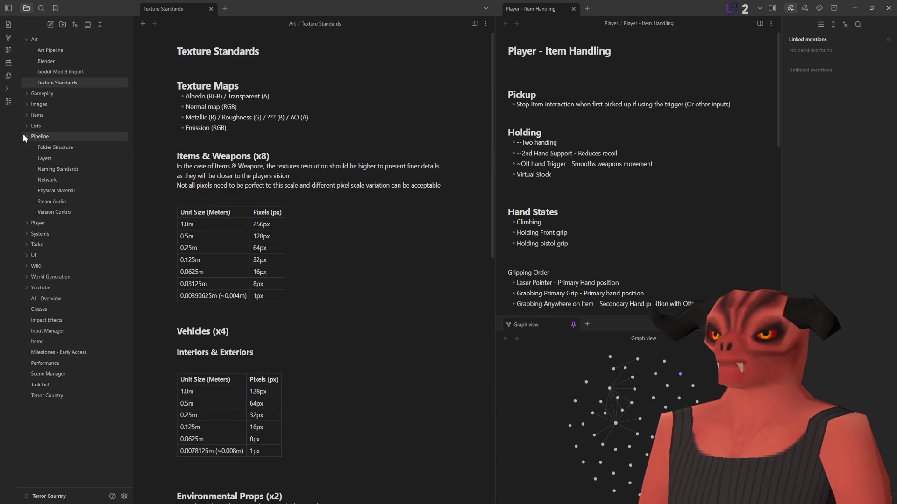
# Step: Collapse Pipeline, expand Tasks and open the Art Assets note
pyautogui.click(23, 134)
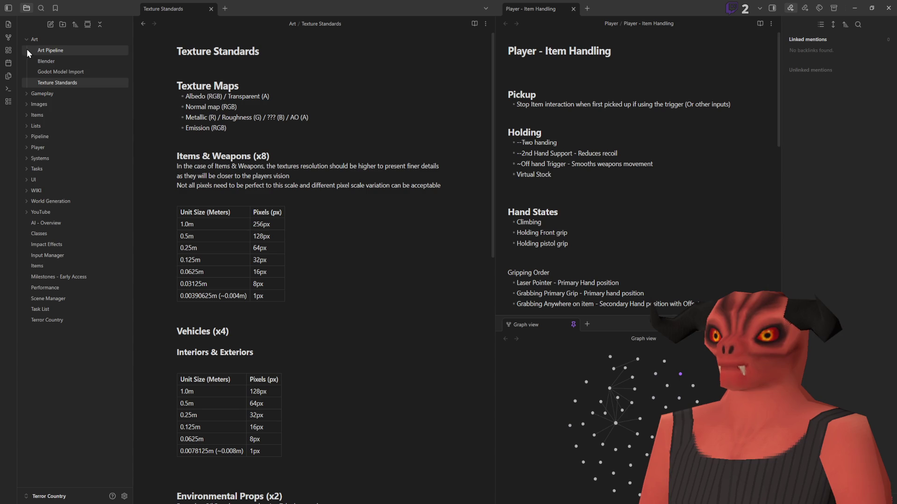
pyautogui.click(28, 161)
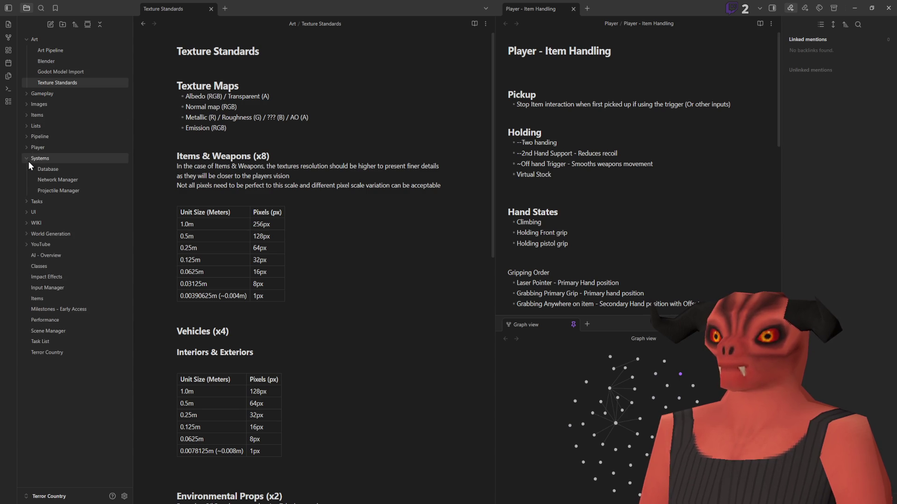
pyautogui.click(28, 161)
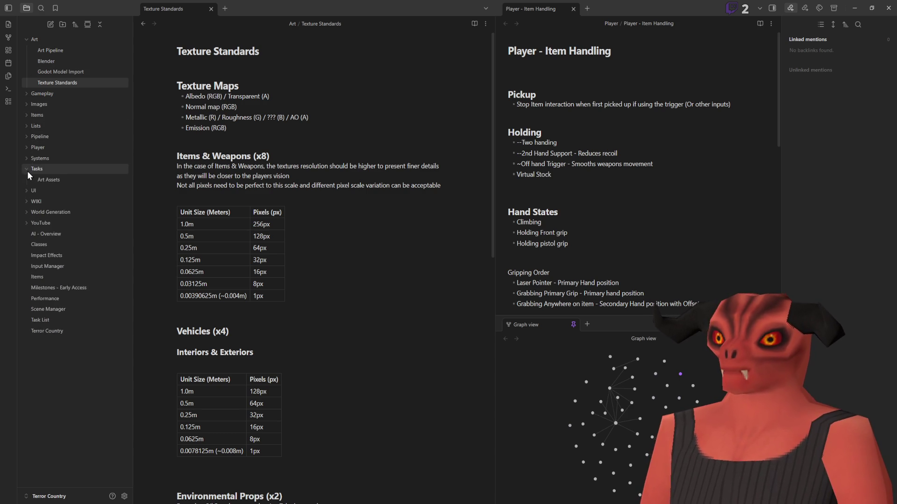
pyautogui.click(26, 170)
pyautogui.click(35, 178)
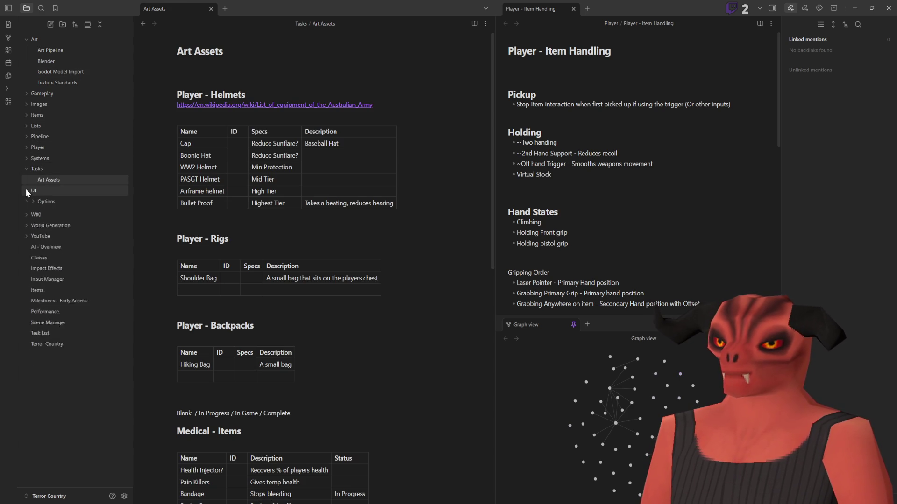
# Step: Open the Terror Country Wiki note from WIKI, then return to Art Assets
pyautogui.click(26, 199)
pyautogui.click(50, 211)
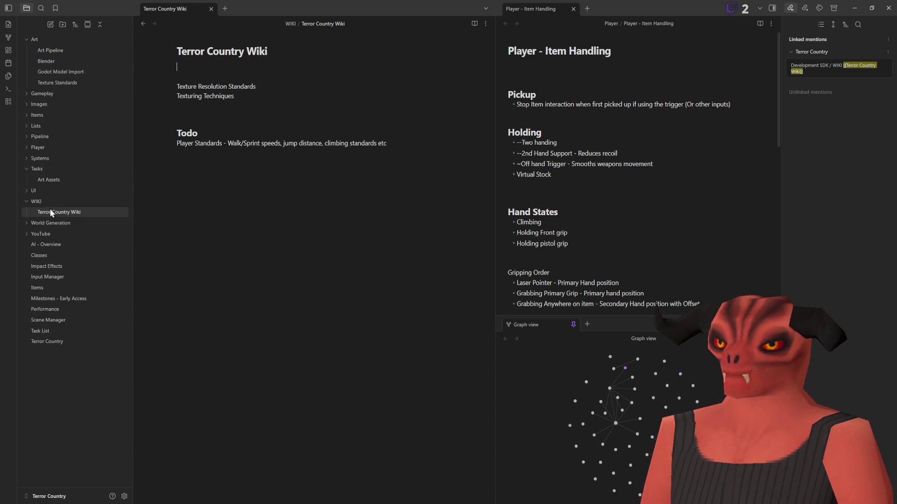
pyautogui.click(48, 182)
pyautogui.click(25, 223)
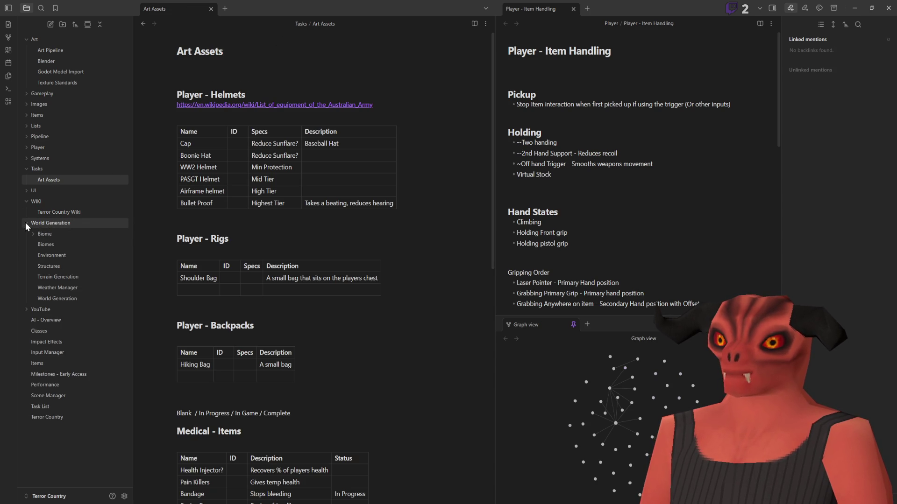
pyautogui.click(25, 223)
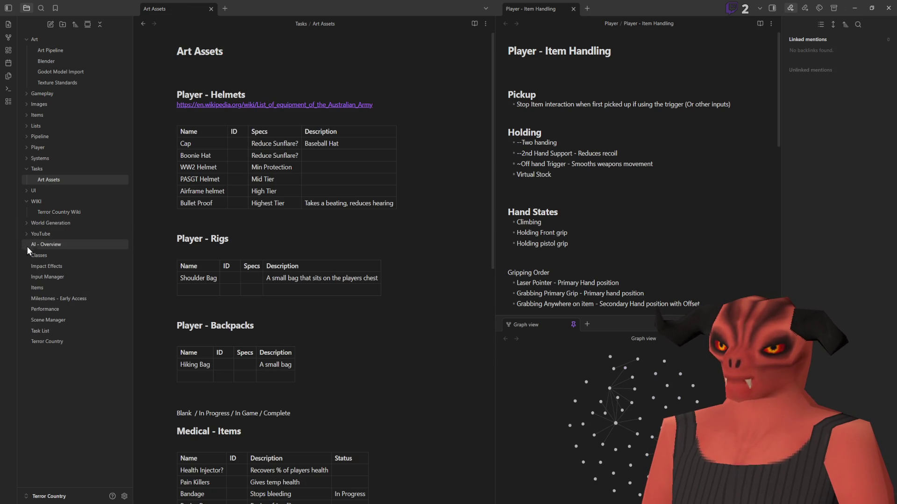
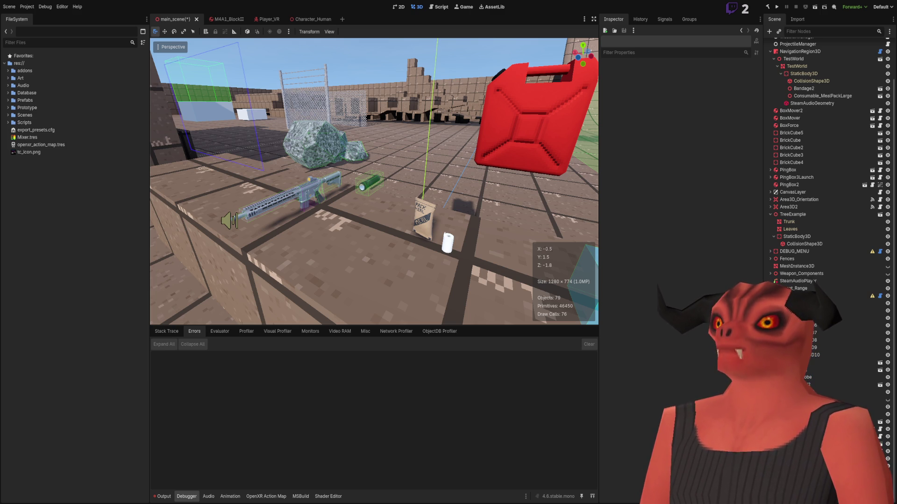
# Step: Switch from the Godot editor to the Obsidian notes window
pyautogui.hotkey('alt', 'Tab')
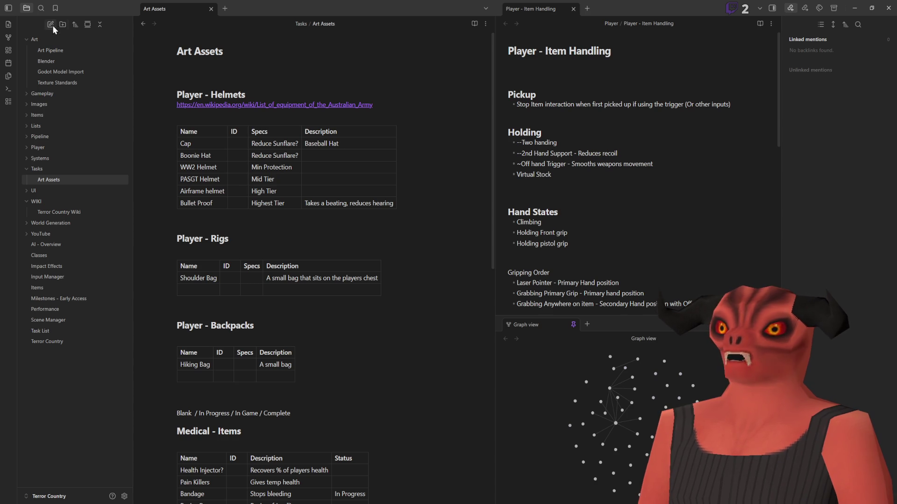
# Step: Search the vault for 'texel' and open the Blender note at its Texel Density match
pyautogui.click(41, 8)
pyautogui.press('Return')
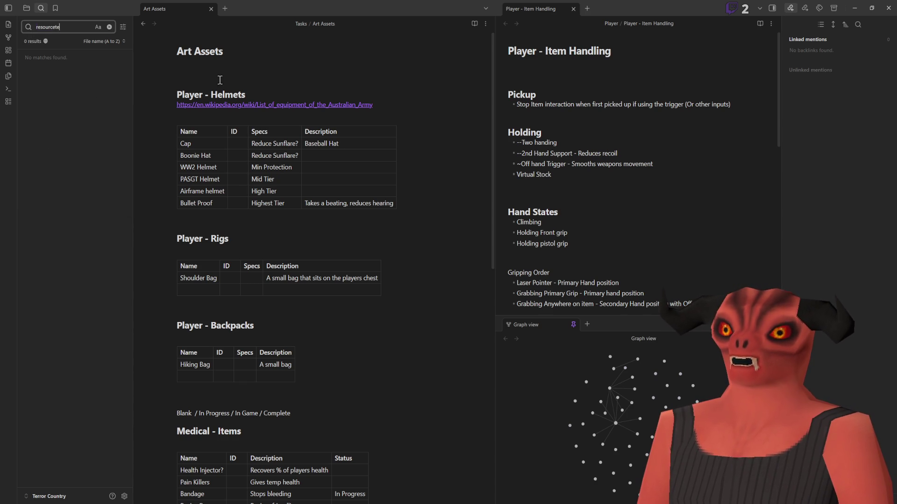
pyautogui.hotkey('ctrl', 'BackSpace')
pyautogui.write('texel')
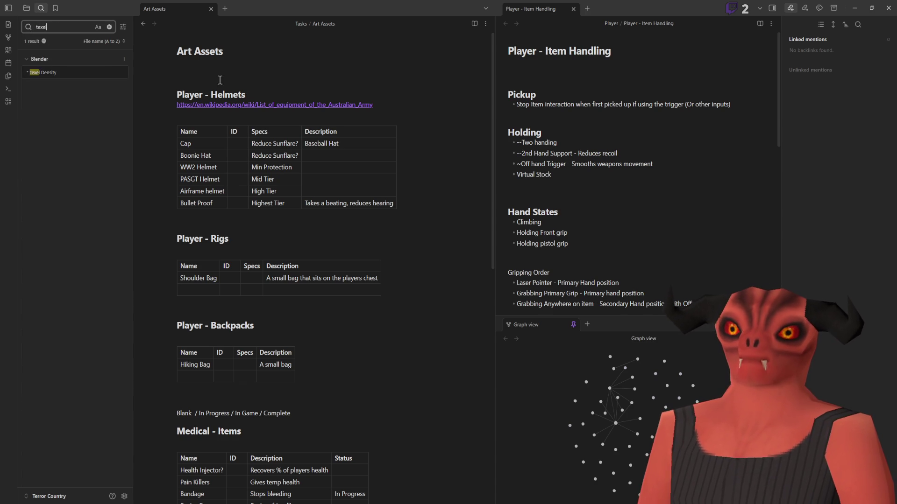
pyautogui.click(60, 71)
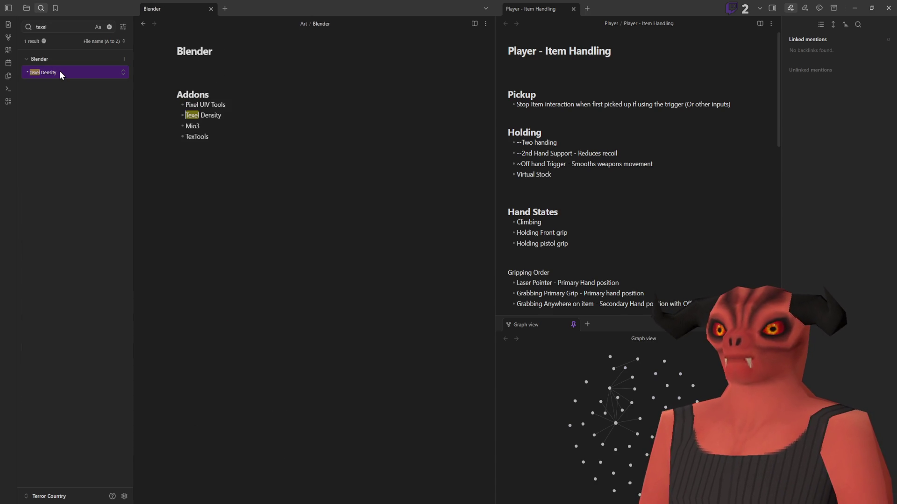
pyautogui.click(249, 122)
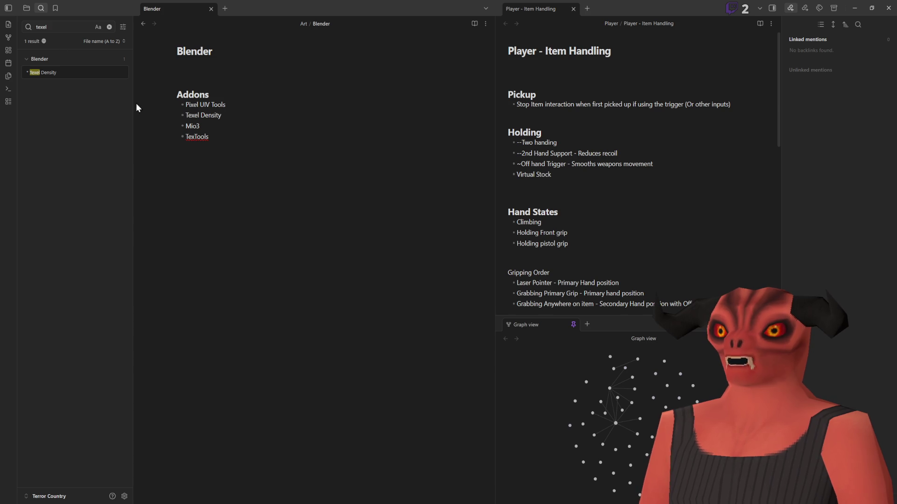
# Step: Search for '128' and open the Texture Standards note at the 128px row
pyautogui.click(109, 27)
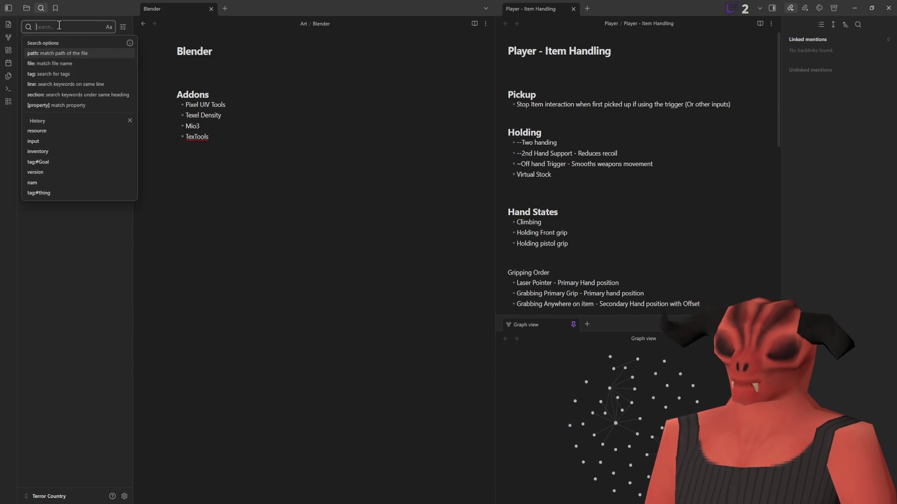
pyautogui.write('128')
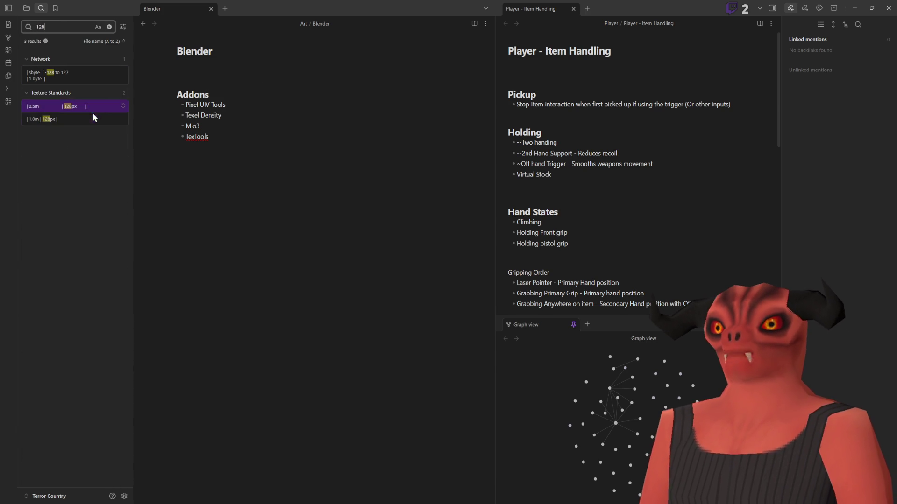
pyautogui.click(89, 122)
pyautogui.scroll(-10, 318, 155)
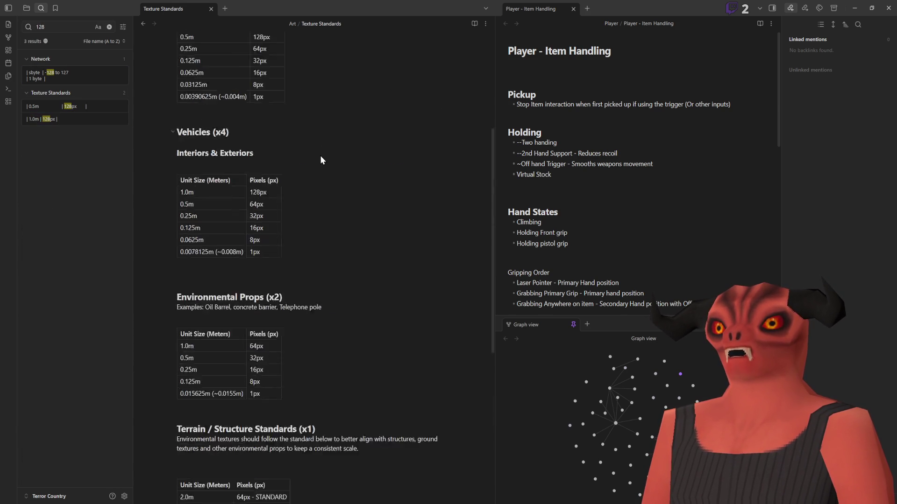
pyautogui.scroll(10, 322, 150)
# Step: Search the vault for 'unwrap', briefly checking Godot before returning to Obsidian
pyautogui.click(109, 27)
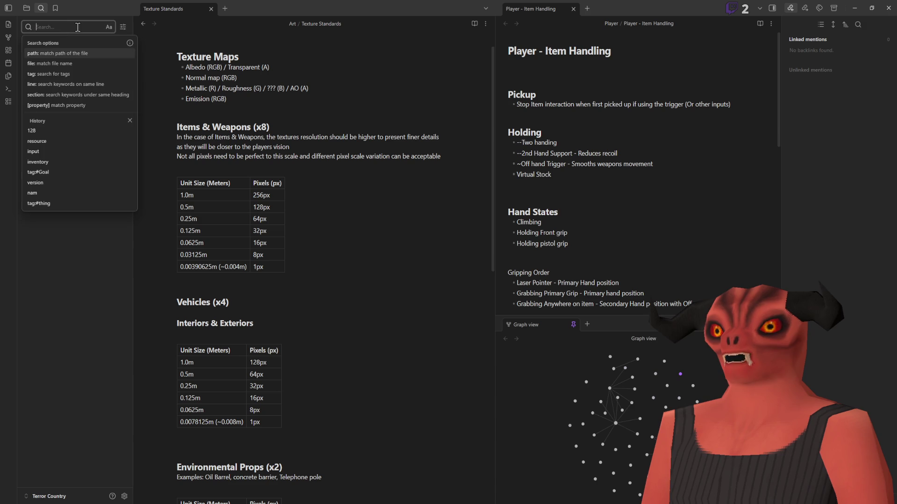
pyautogui.write('unwrap')
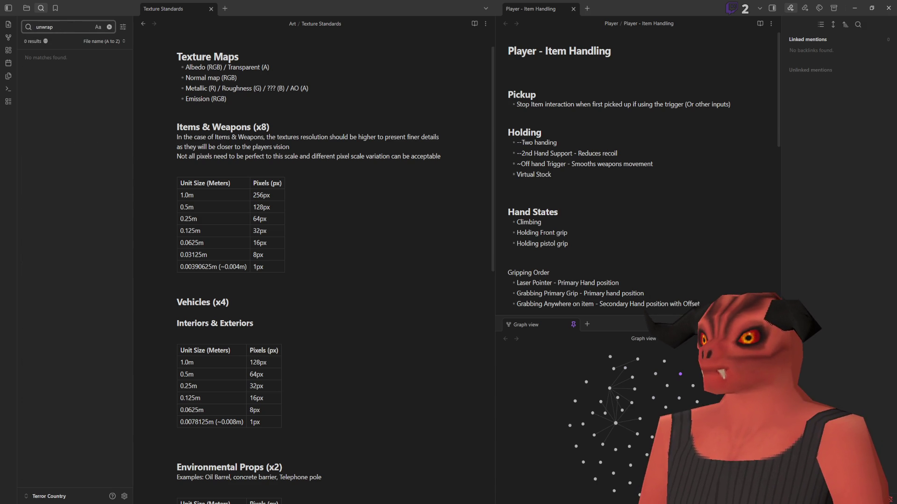
pyautogui.hotkey('alt', 'Tab')
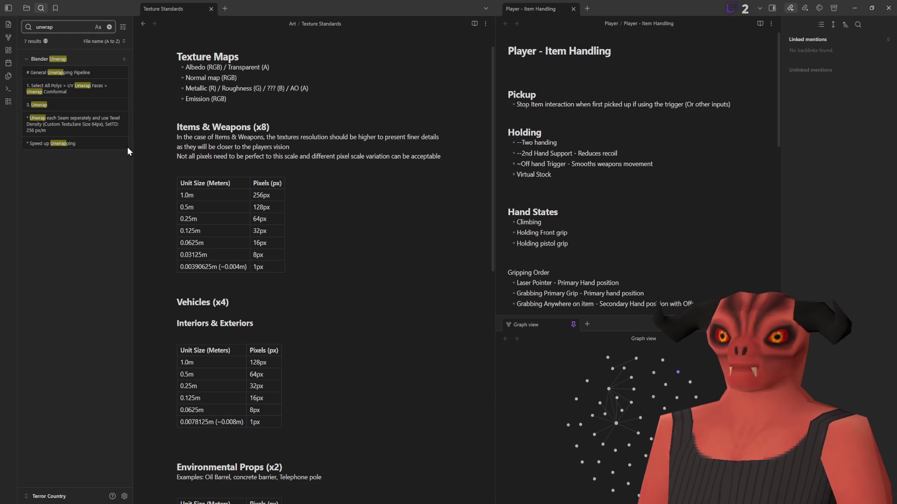
pyautogui.click(100, 27)
# Step: Collapse Tasks and WIKI in the file tree and open Pipeline's Blender Unwrap note
pyautogui.click(27, 8)
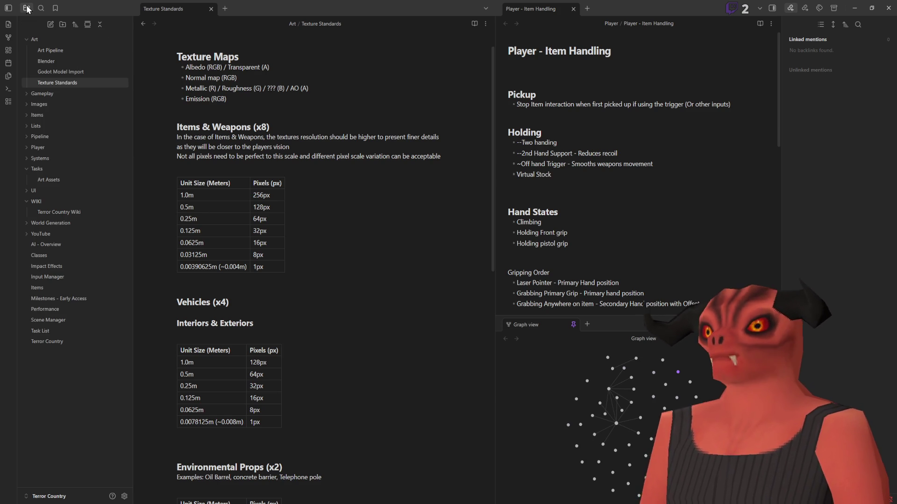
pyautogui.click(272, 129)
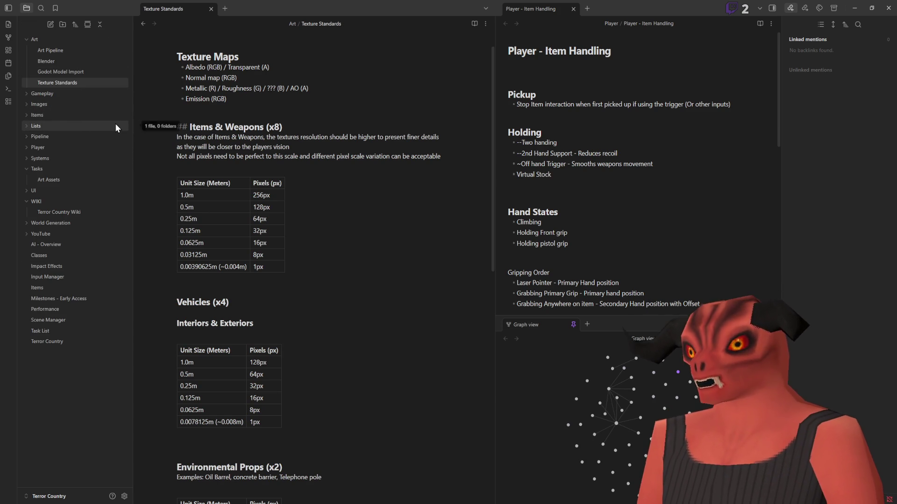
pyautogui.click(27, 167)
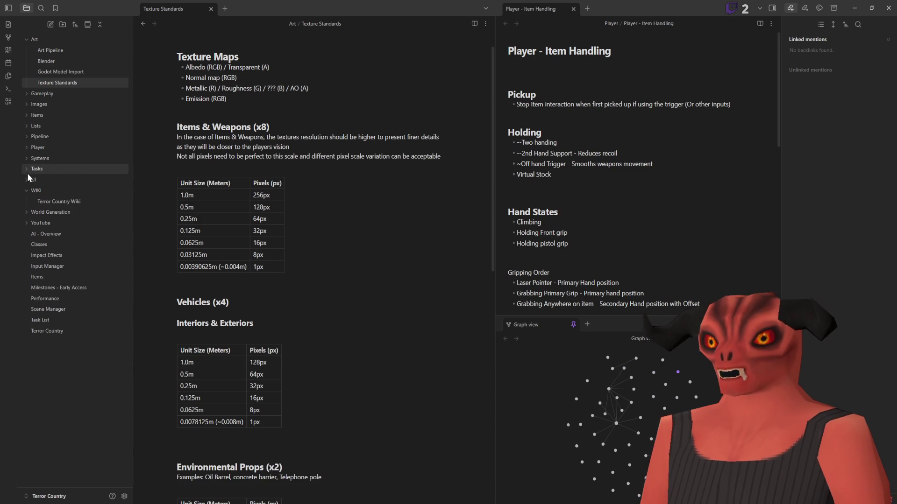
pyautogui.click(27, 191)
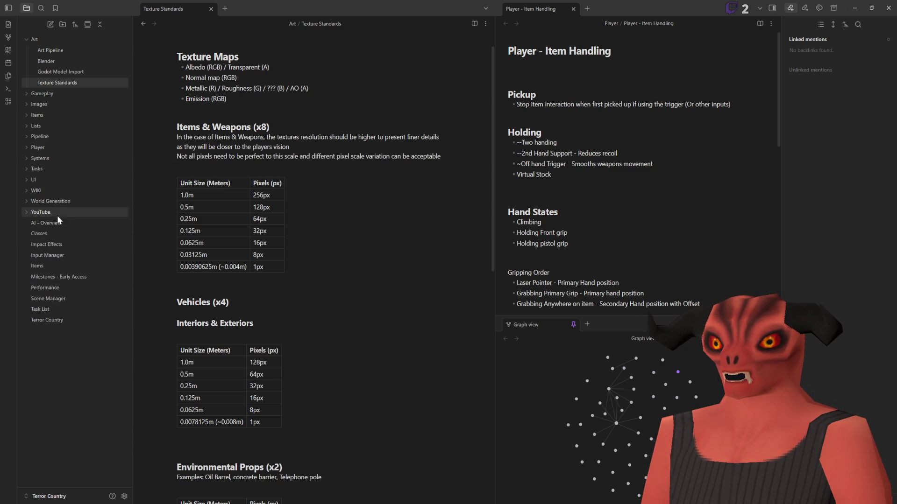
pyautogui.click(22, 136)
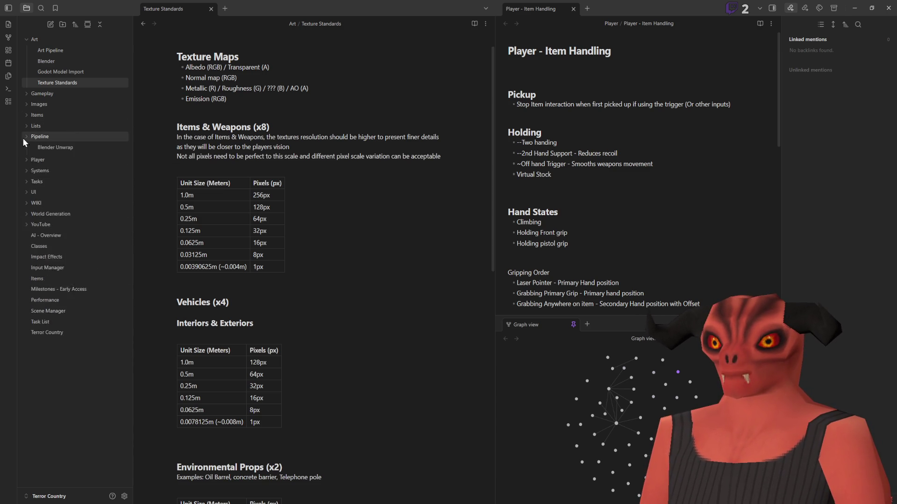
pyautogui.click(57, 147)
# Step: Read through the Blender Unwrap note, then switch to Blender with the chair
pyautogui.scroll(-1, 247, 77)
pyautogui.scroll(1, 262, 94)
pyautogui.scroll(-10, 280, 131)
pyautogui.scroll(7, 291, 145)
pyautogui.scroll(4, 292, 145)
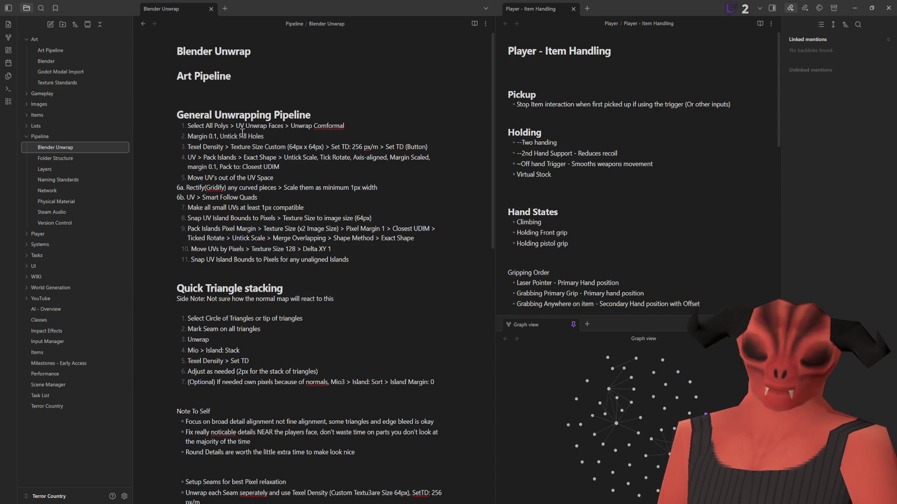
pyautogui.doubleClick(299, 4)
pyautogui.doubleClick(299, 10)
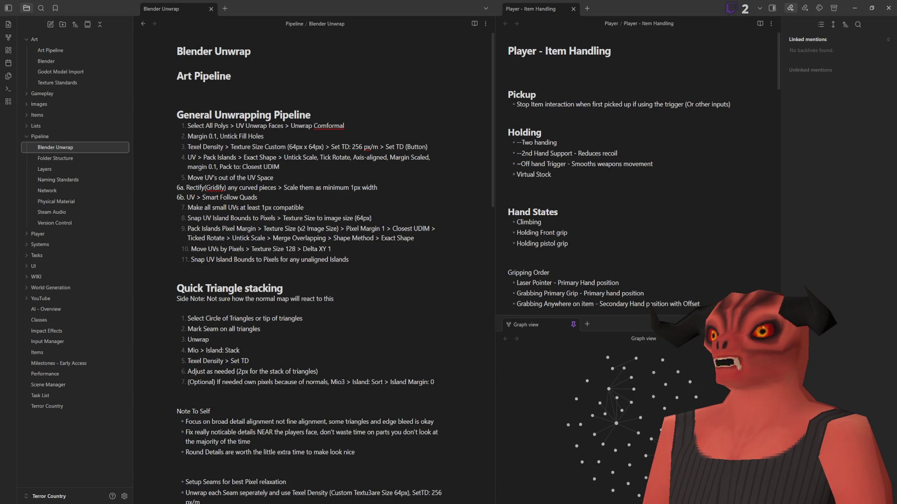
pyautogui.hotkey('alt', 'Tab')
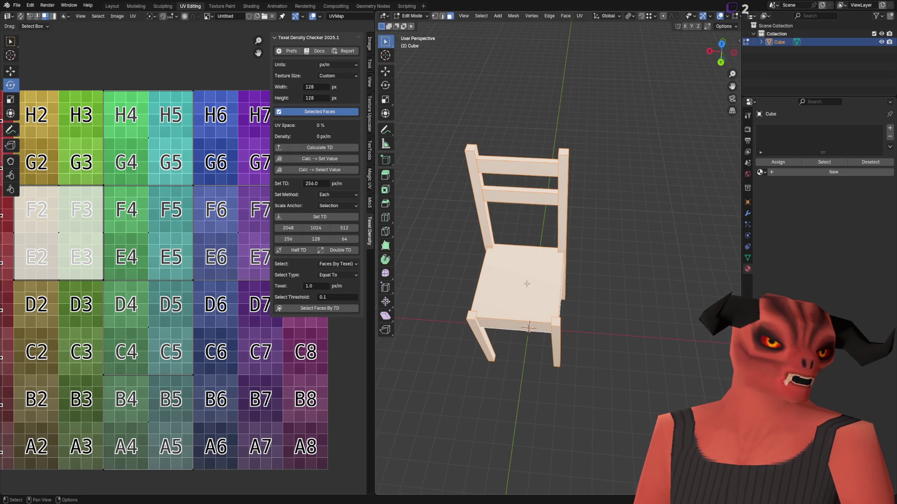
# Step: Bring up the chair's face operations and consult the Obsidian notes
pyautogui.hotkey('ctrl', 'f')
pyautogui.moveTo(514, 334)
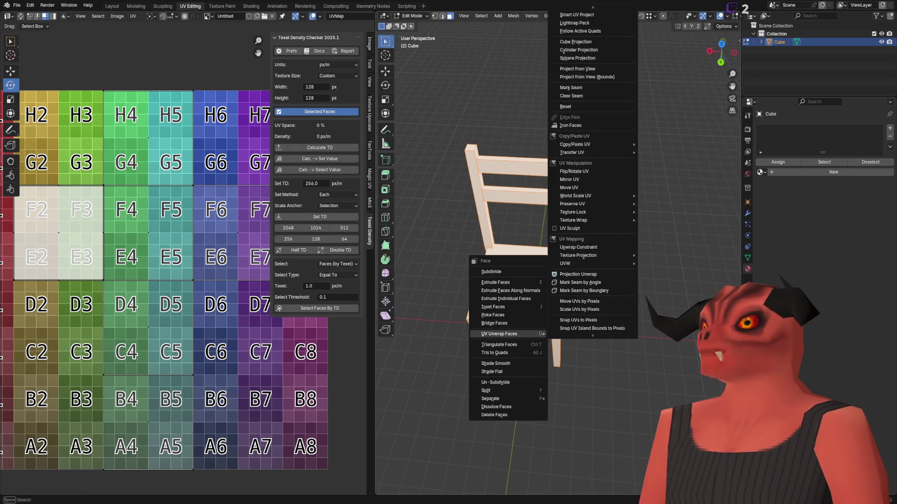
pyautogui.scroll(3, 592, 168)
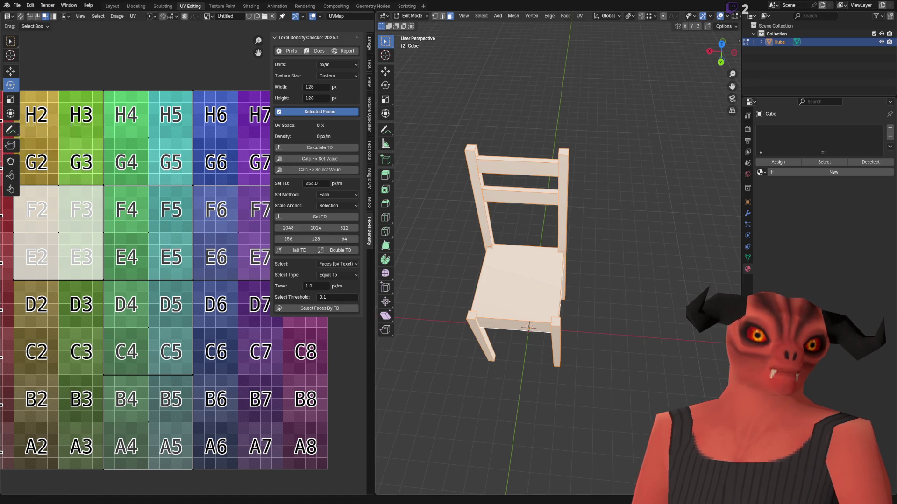
pyautogui.hotkey('alt', 'Tab')
pyautogui.rightClick(322, 125)
pyautogui.click(431, 126)
pyautogui.hotkey('alt', 'Tab')
# Step: Unwrap the chair's faces with Unwrap Conformal and return to Object Mode
pyautogui.hotkey('ctrl', 'f')
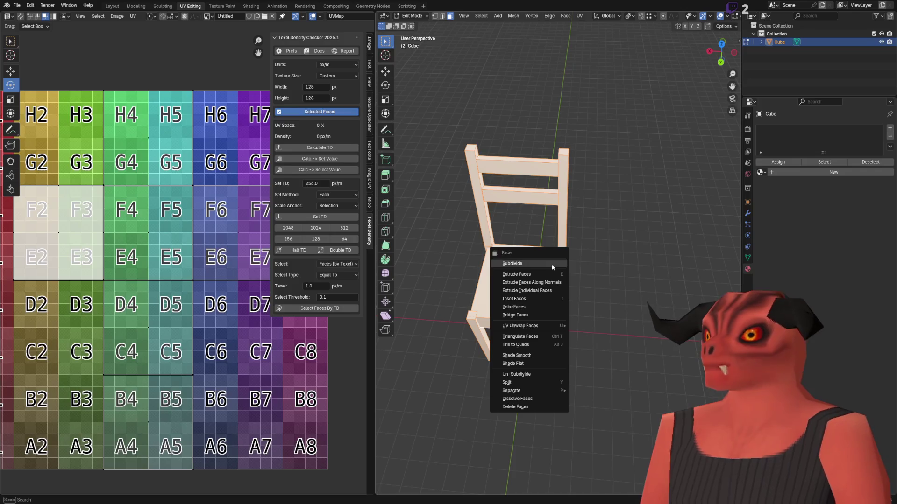
pyautogui.moveTo(528, 325)
pyautogui.scroll(3, 599, 50)
pyautogui.scroll(3, 599, 49)
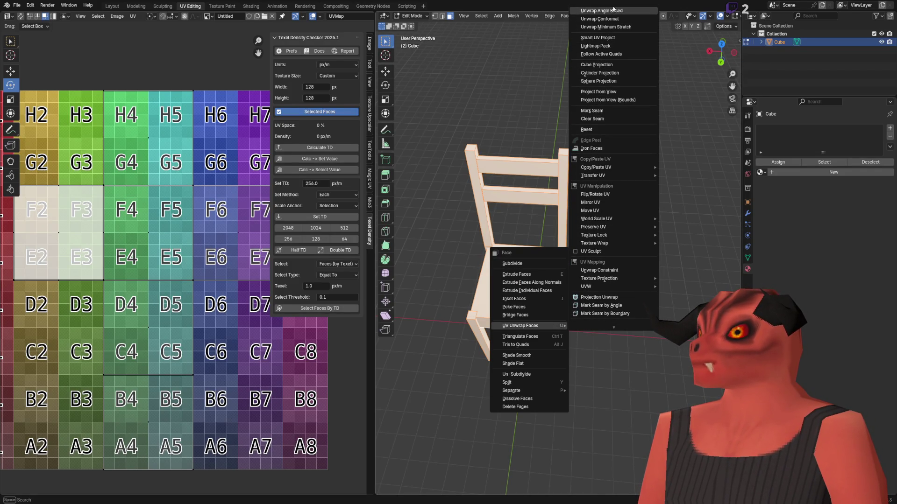
pyautogui.click(613, 20)
pyautogui.scroll(-4, 107, 264)
pyautogui.scroll(2, 114, 265)
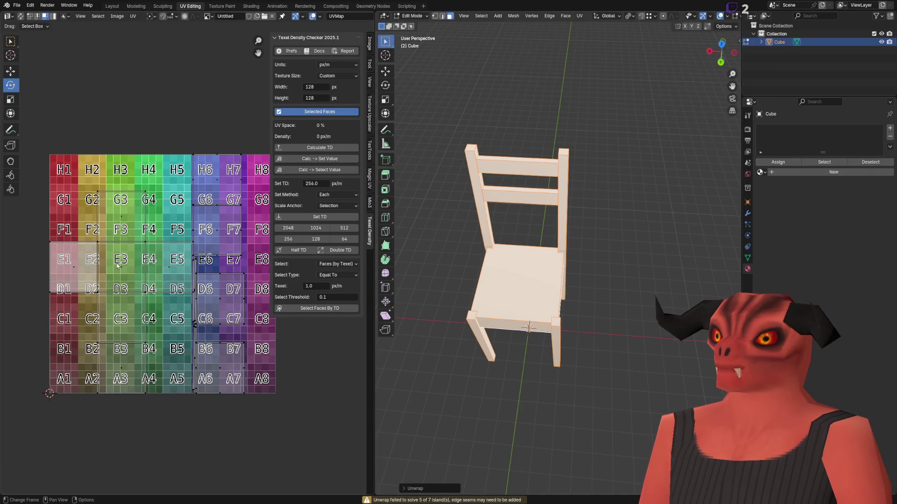
pyautogui.scroll(4, 555, 234)
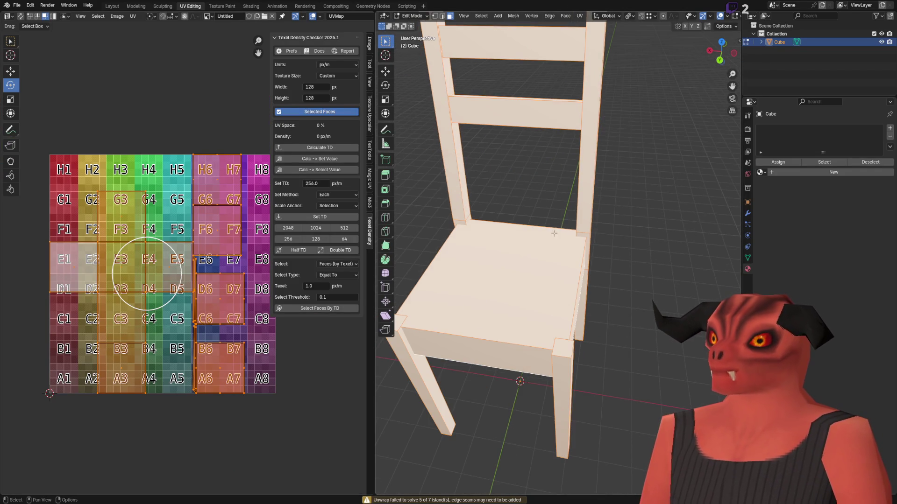
pyautogui.press('Tab')
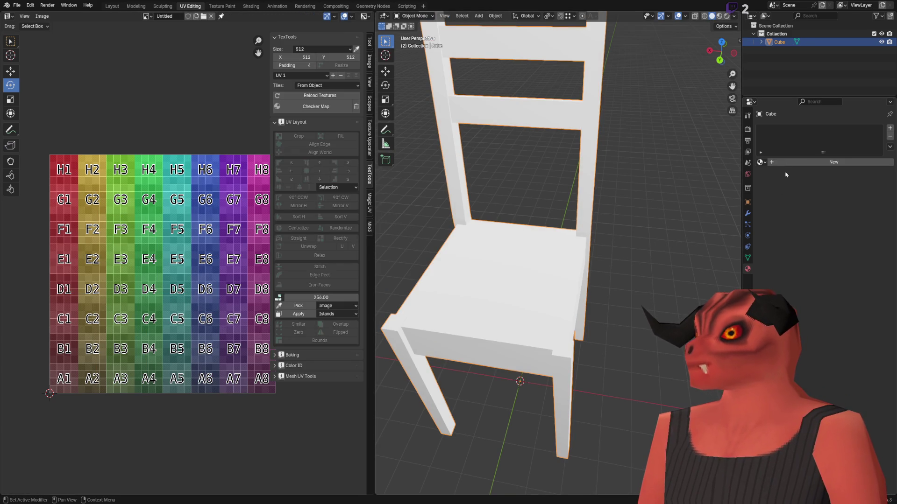
# Step: Apply the checker material to the chair and return to Edit Mode
pyautogui.click(763, 163)
pyautogui.click(743, 174)
pyautogui.scroll(-5, 549, 230)
pyautogui.press('Tab')
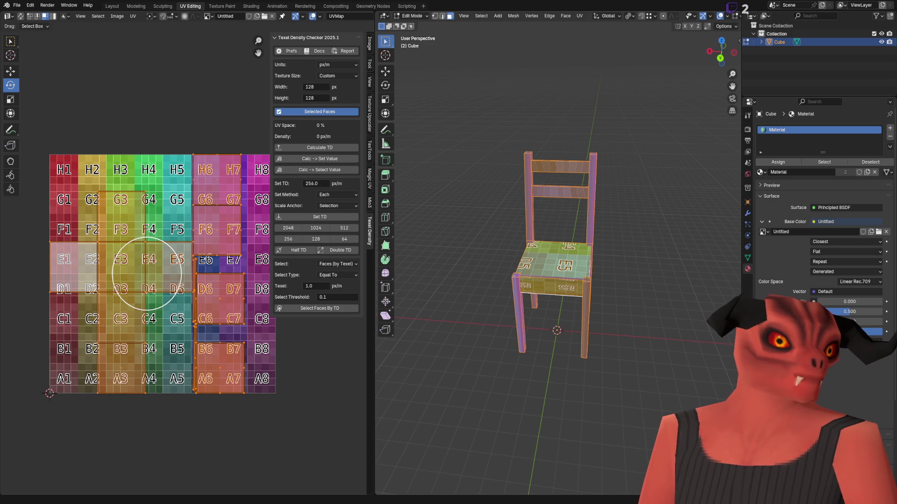
# Step: Re-unwrap the faces with minimum stretch and a 0.100 margin, then deselect all
pyautogui.hotkey('ctrl', 'f')
pyautogui.moveTo(579, 243)
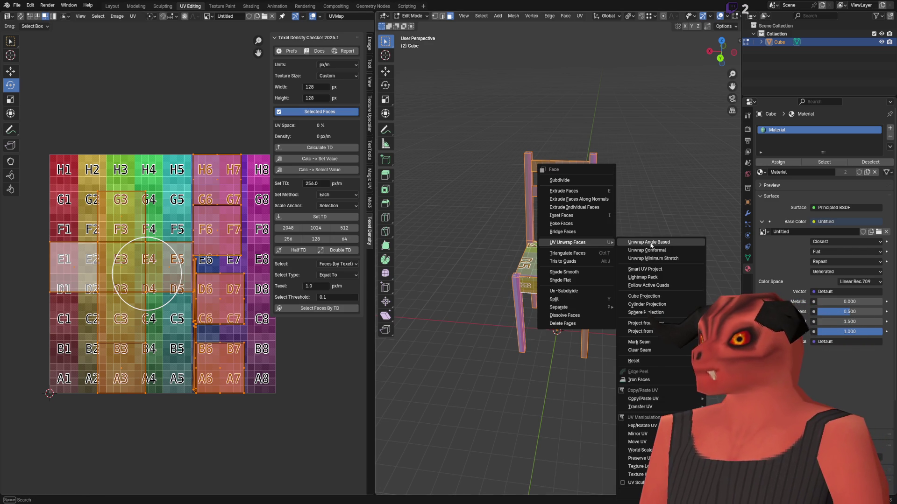
pyautogui.click(656, 258)
pyautogui.click(425, 494)
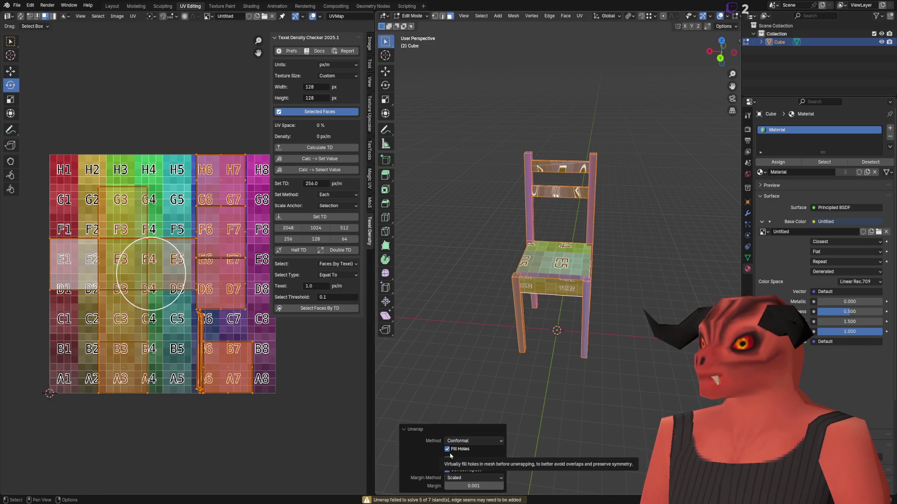
pyautogui.click(484, 486)
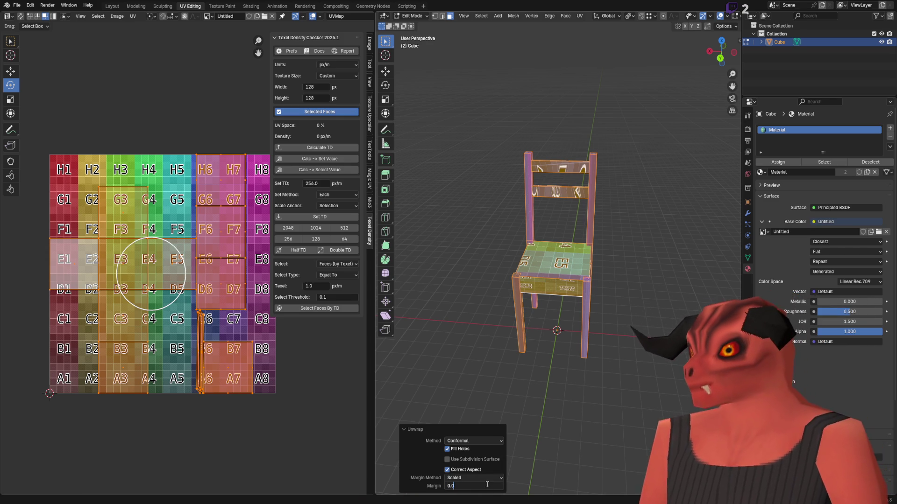
pyautogui.write('1')
pyautogui.press('Return')
pyautogui.scroll(10, 503, 235)
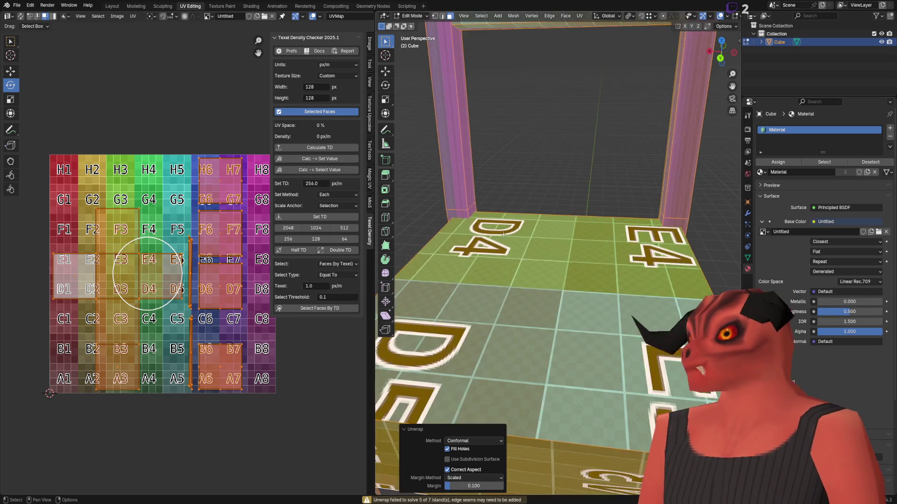
pyautogui.scroll(-10, 503, 235)
pyautogui.hotkey('alt', 'a')
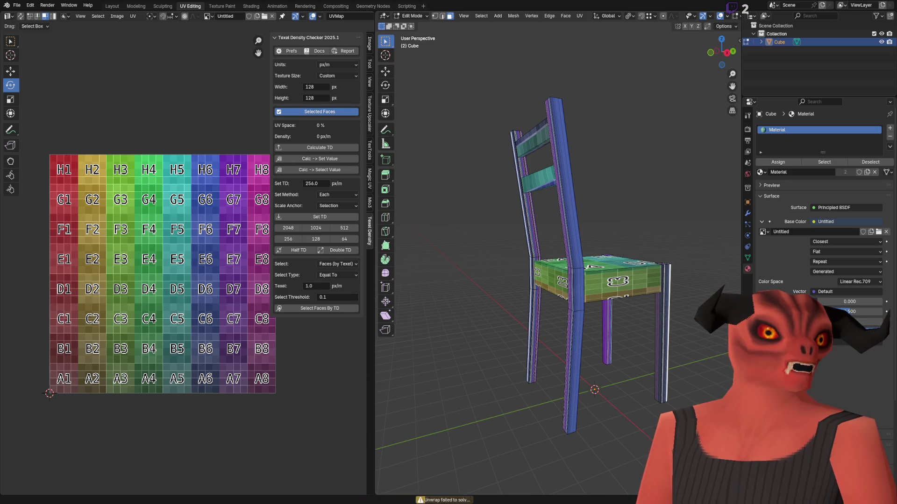
pyautogui.hotkey('alt', 'Tab')
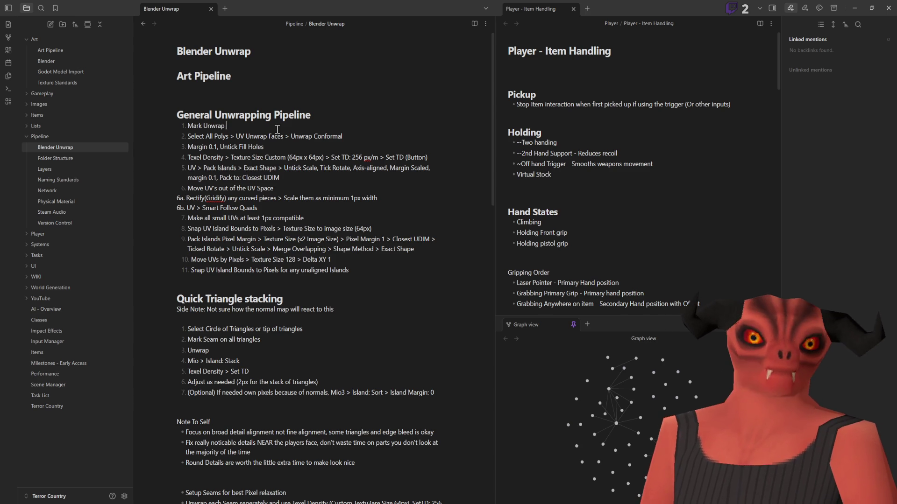
# Step: Return from the Obsidian notes to the chair model in Blender
pyautogui.hotkey('alt', 'Tab')
# Step: Mark an edge loop around the purple back post as a seam
pyautogui.scroll(5, 476, 109)
pyautogui.scroll(-3, 476, 110)
pyautogui.scroll(4, 587, 211)
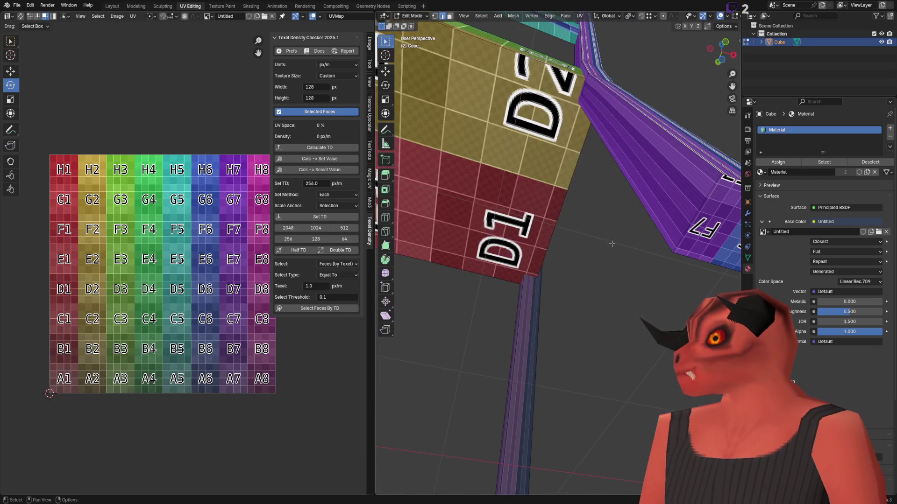
pyautogui.press('2')
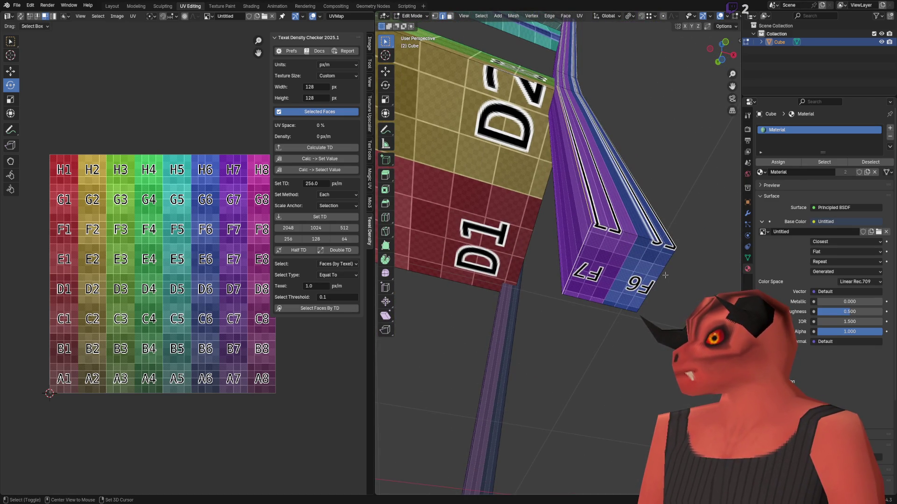
pyautogui.moveTo(604, 306); pyautogui.dragTo(570, 269)
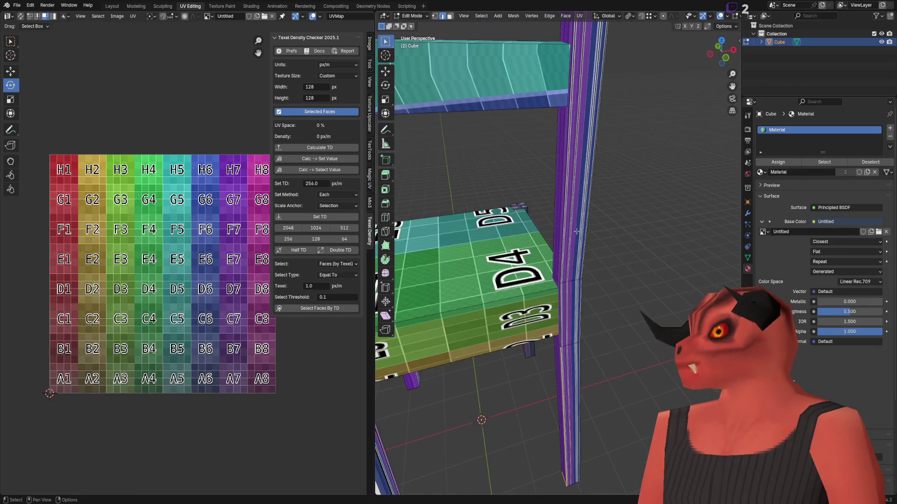
pyautogui.keyDown('alt'); pyautogui.click(563, 355); pyautogui.keyUp('alt')
pyautogui.moveTo(563, 355); pyautogui.dragTo(566, 313)
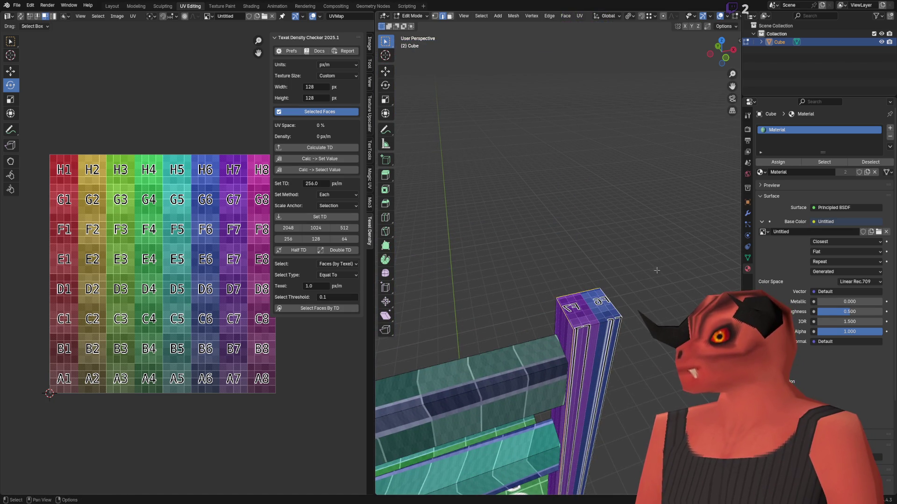
pyautogui.hotkey('ctrl', 'e')
pyautogui.click(644, 397)
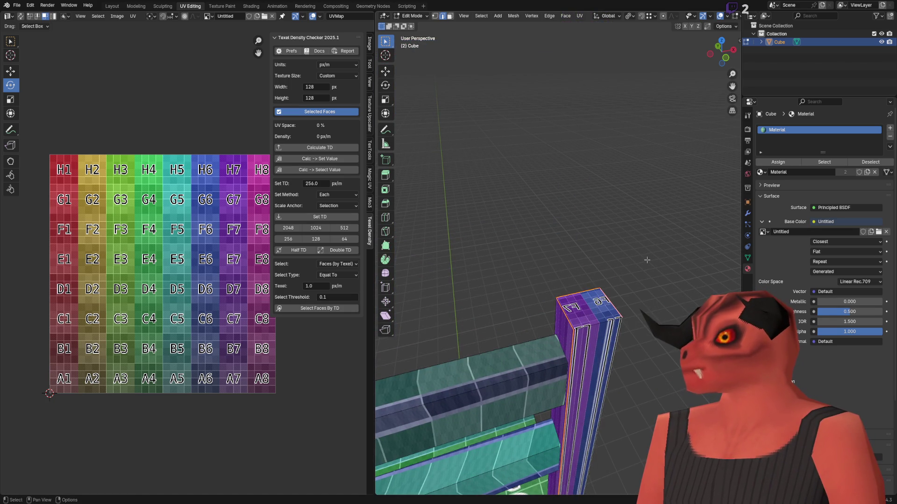
# Step: Select the seam-bounded post and unwrap it with Unwrap Conformal
pyautogui.press('l')
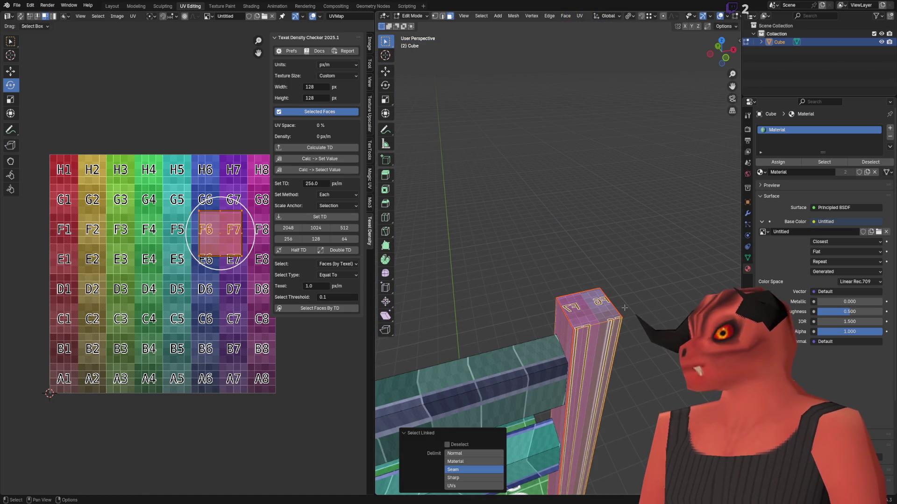
pyautogui.hotkey('ctrl', 'f')
pyautogui.moveTo(621, 370)
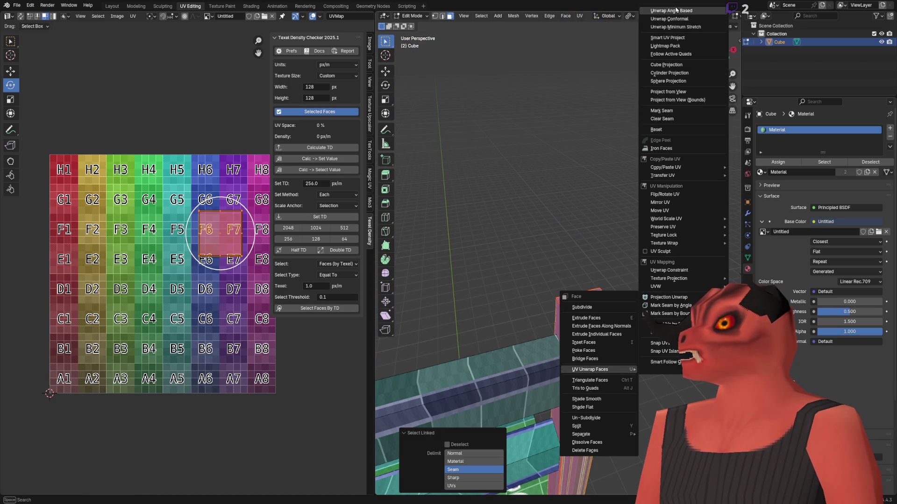
pyautogui.click(673, 19)
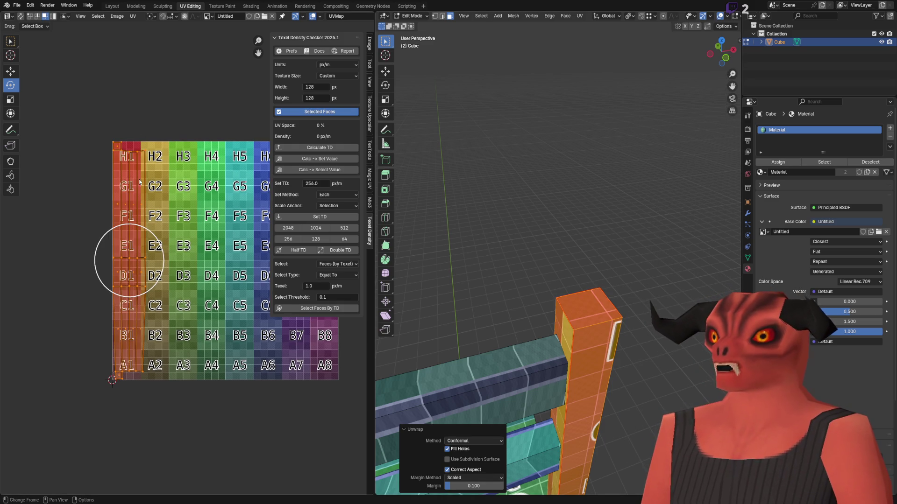
# Step: Orbit down onto the seat and mark the blue leg's selected edges as seams
pyautogui.moveTo(513, 234)
pyautogui.mouseDown()
pyautogui.moveTo(486, 246)
pyautogui.moveTo(537, 246)
pyautogui.moveTo(543, 281)
pyautogui.moveTo(540, 257)
pyautogui.mouseUp()
pyautogui.scroll(-5, 546, 302)
pyautogui.scroll(2, 540, 258)
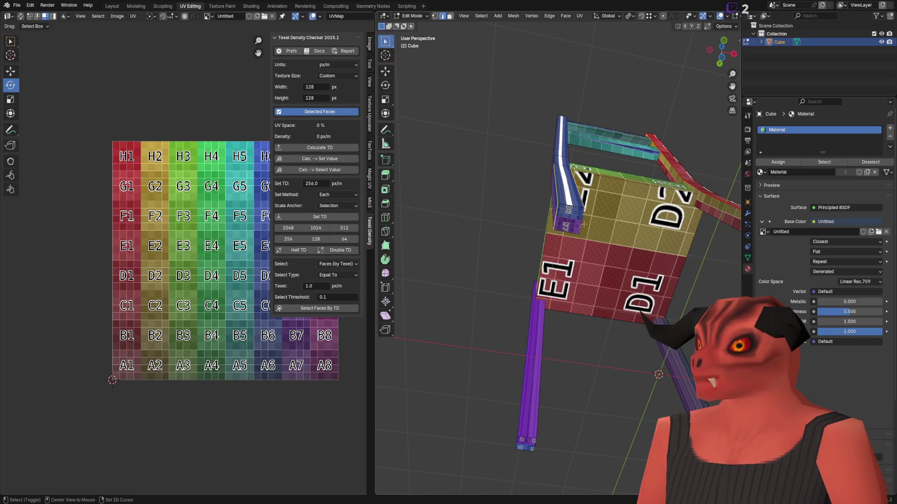
pyautogui.scroll(2, 567, 228)
pyautogui.moveTo(567, 228); pyautogui.dragTo(551, 262)
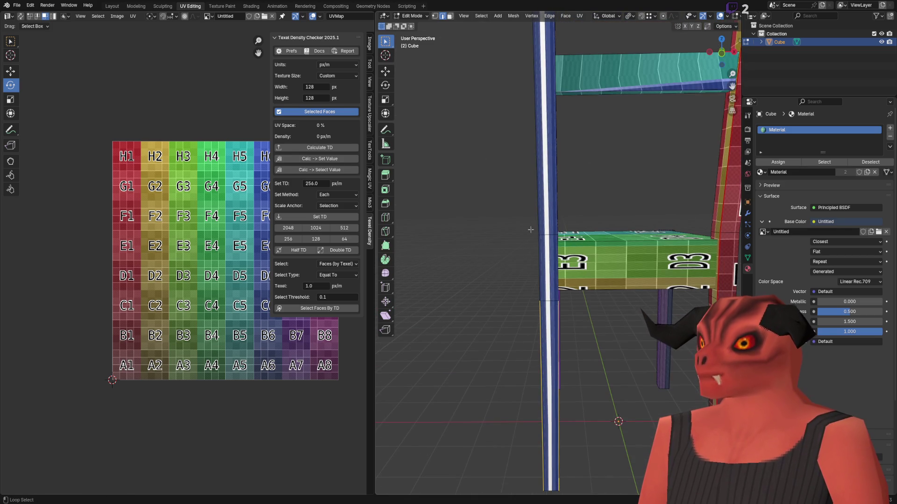
pyautogui.scroll(-5, 624, 145)
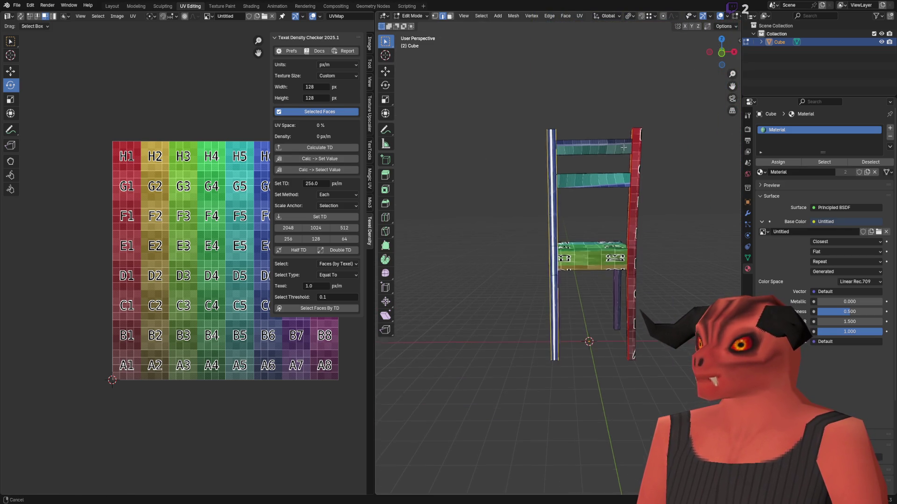
pyautogui.scroll(1, 624, 145)
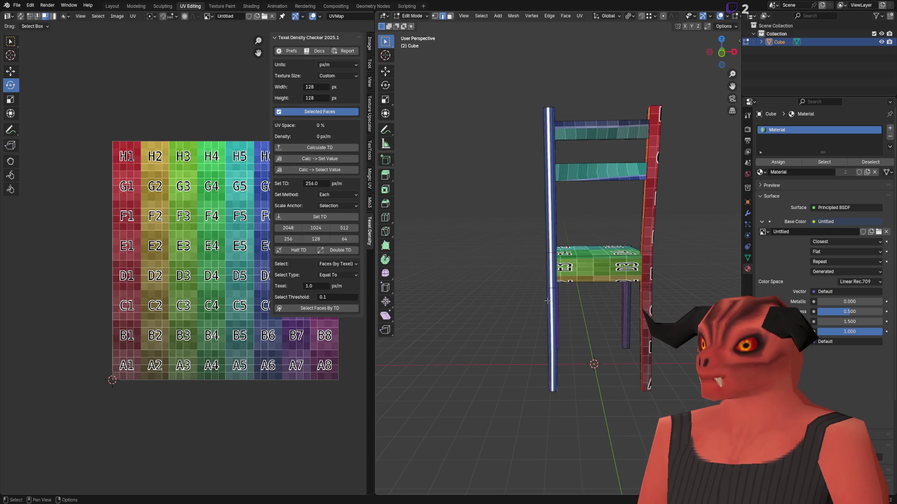
pyautogui.scroll(2, 546, 305)
pyautogui.moveTo(547, 305)
pyautogui.mouseDown()
pyautogui.moveTo(530, 172)
pyautogui.moveTo(520, 278)
pyautogui.mouseUp()
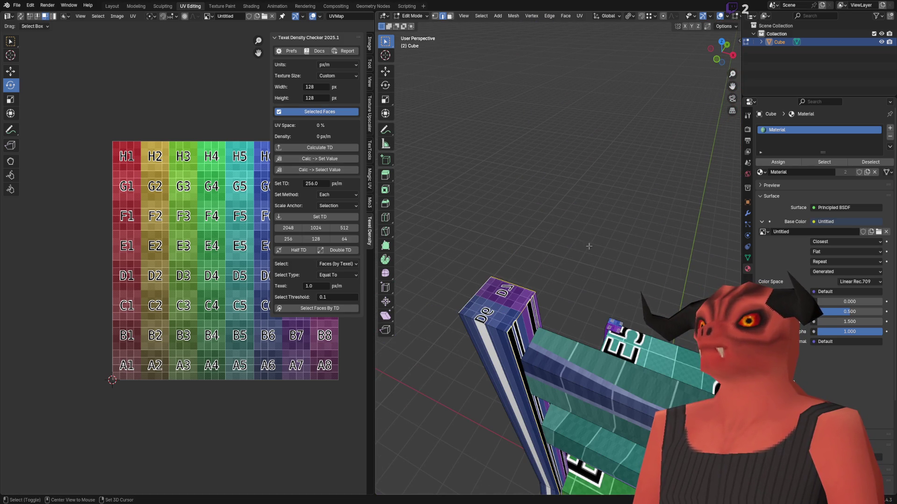
pyautogui.rightClick(561, 271)
pyautogui.click(560, 366)
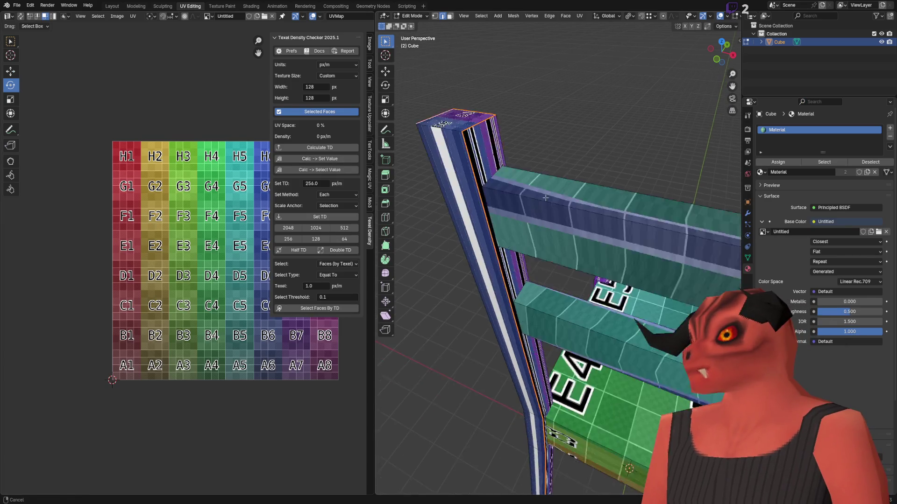
# Step: Mark the currently selected edges as seams
pyautogui.scroll(-5, 545, 198)
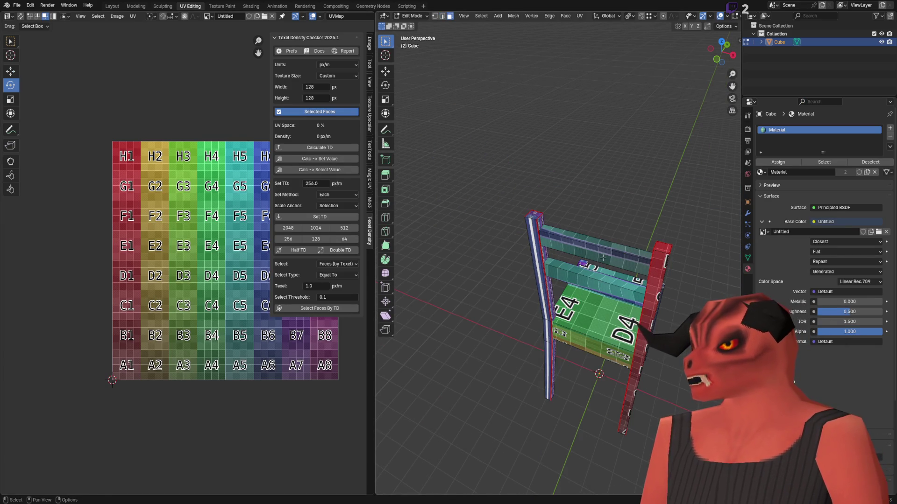
pyautogui.scroll(3, 602, 258)
pyautogui.press('2')
pyautogui.hotkey('ctrl', 'e')
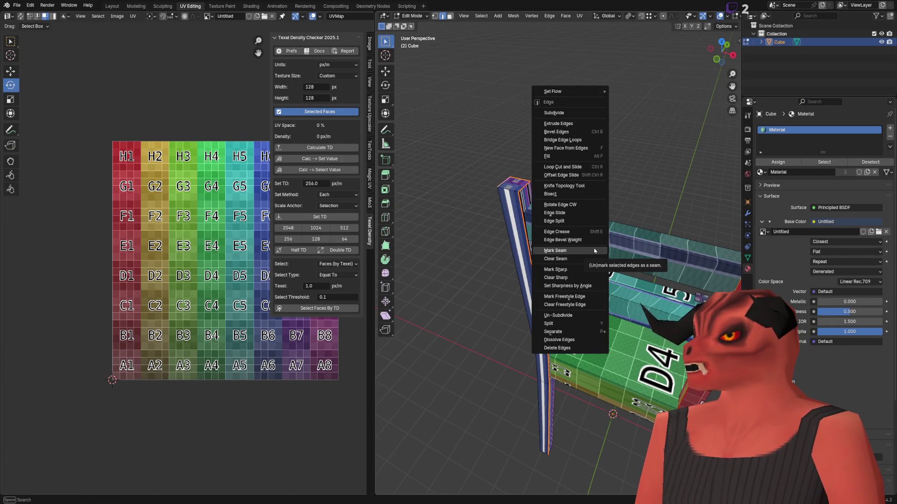
pyautogui.click(594, 251)
# Step: Frame the front post and mark seams on its top and lower rail edge loops
pyautogui.scroll(2, 537, 209)
pyautogui.keyDown('alt'); pyautogui.click(502, 175); pyautogui.keyUp('alt')
pyautogui.press('KP_Decimal')
pyautogui.scroll(-5, 551, 158)
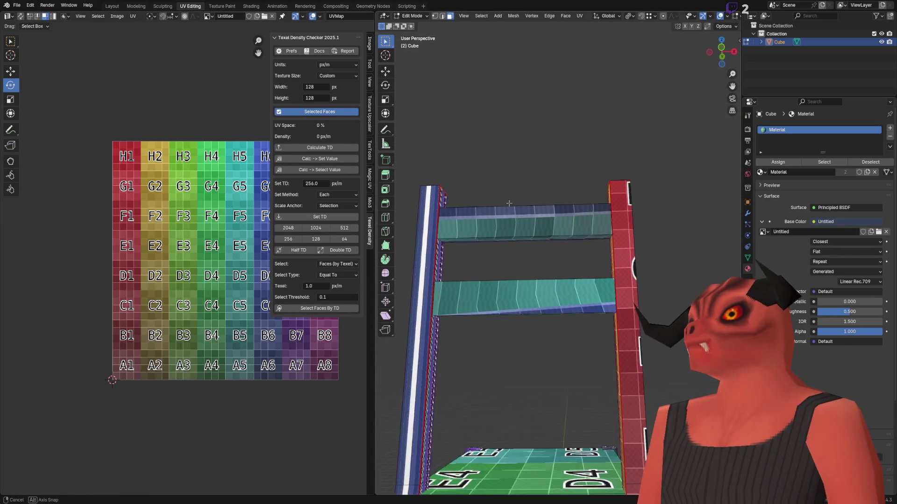
pyautogui.rightClick(602, 215)
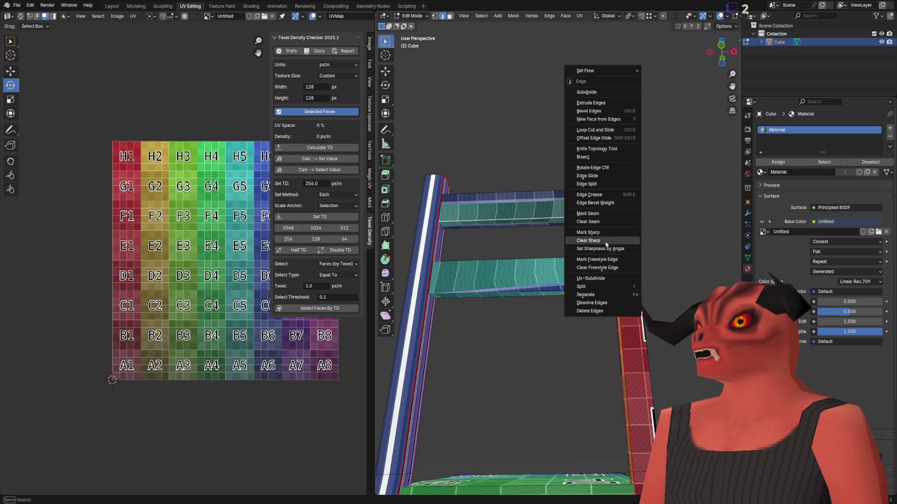
pyautogui.click(603, 214)
pyautogui.rightClick(554, 278)
pyautogui.click(540, 290)
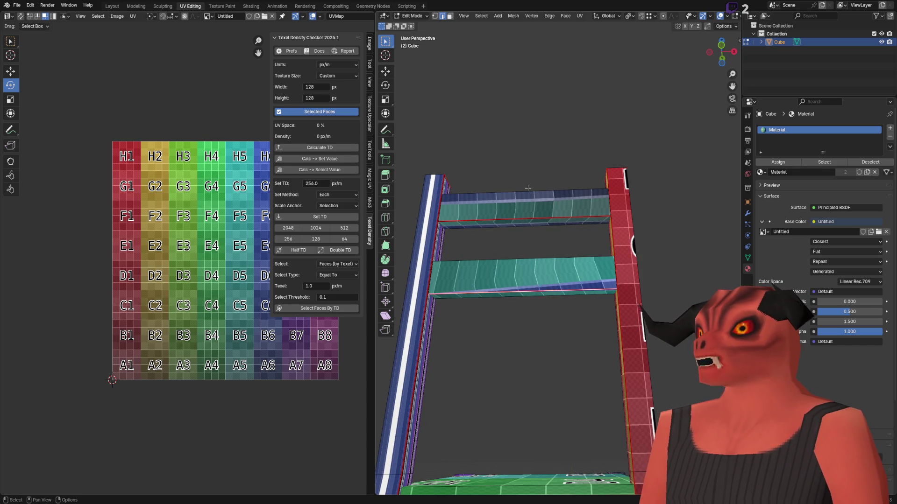
# Step: Select edges across the seat front, toggling see-through shading to inspect them
pyautogui.scroll(-4, 601, 271)
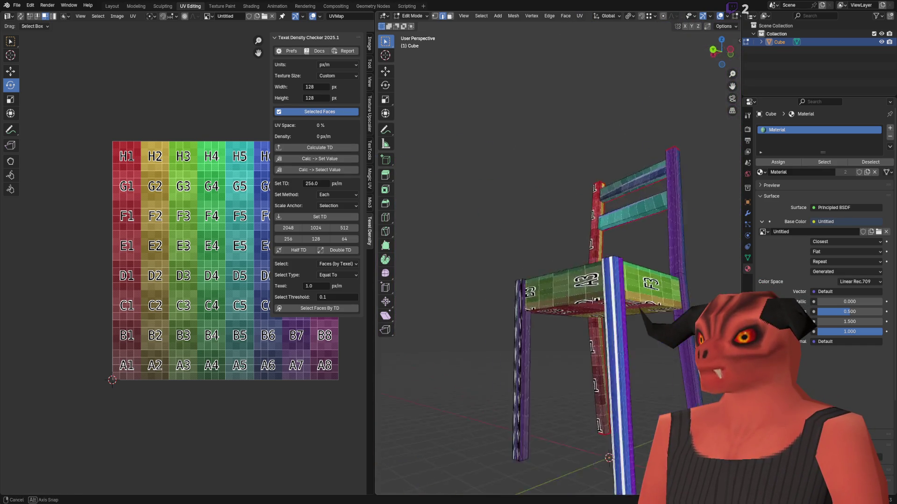
pyautogui.scroll(4, 579, 273)
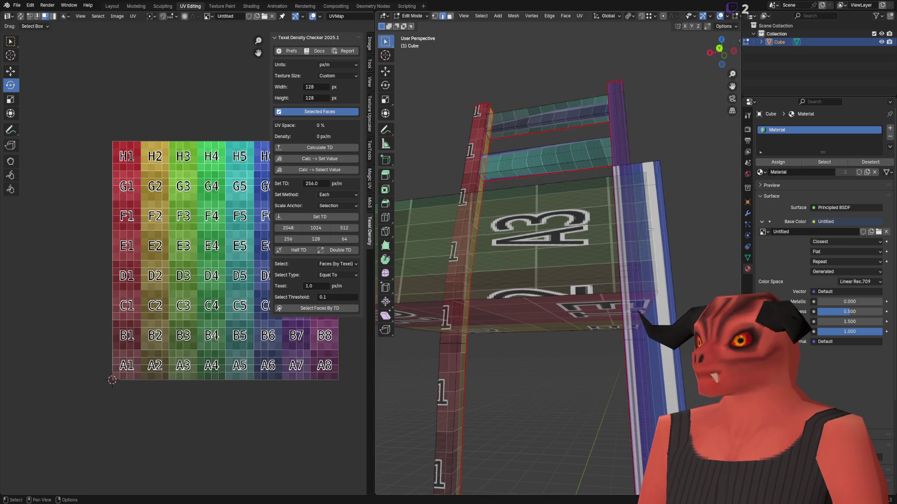
pyautogui.scroll(-2, 611, 262)
pyautogui.keyDown('alt'); pyautogui.keyDown('shift'); pyautogui.click(624, 260); pyautogui.keyUp('shift'); pyautogui.keyUp('alt')
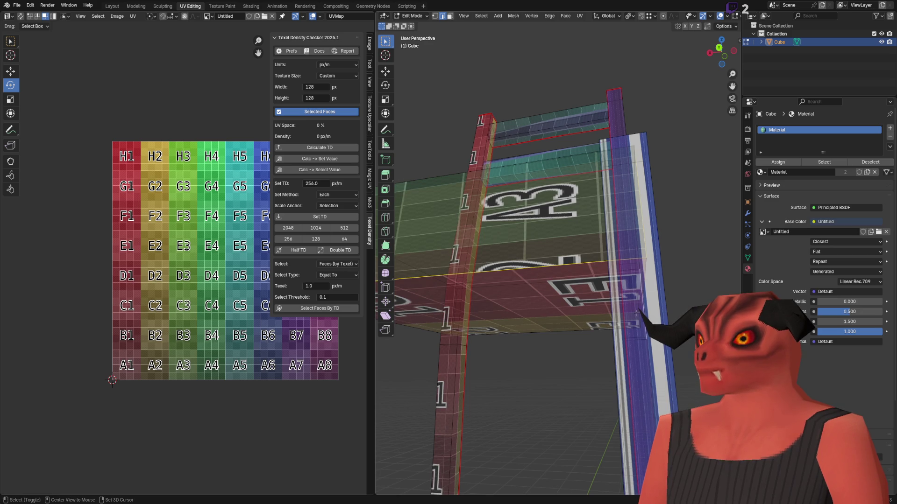
pyautogui.keyDown('alt'); pyautogui.middleClick(492, 324); pyautogui.keyUp('alt')
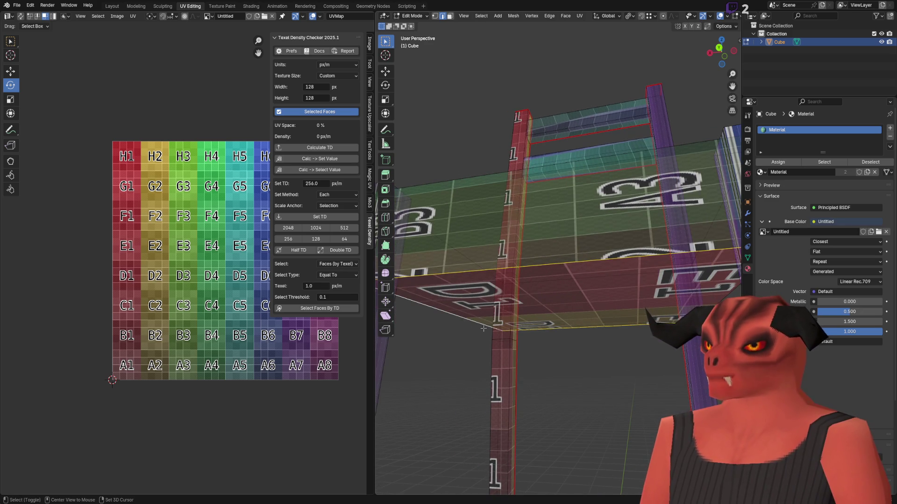
pyautogui.click(575, 310)
pyautogui.press('2')
pyautogui.hotkey('alt', 'z')
pyautogui.rightClick(593, 149)
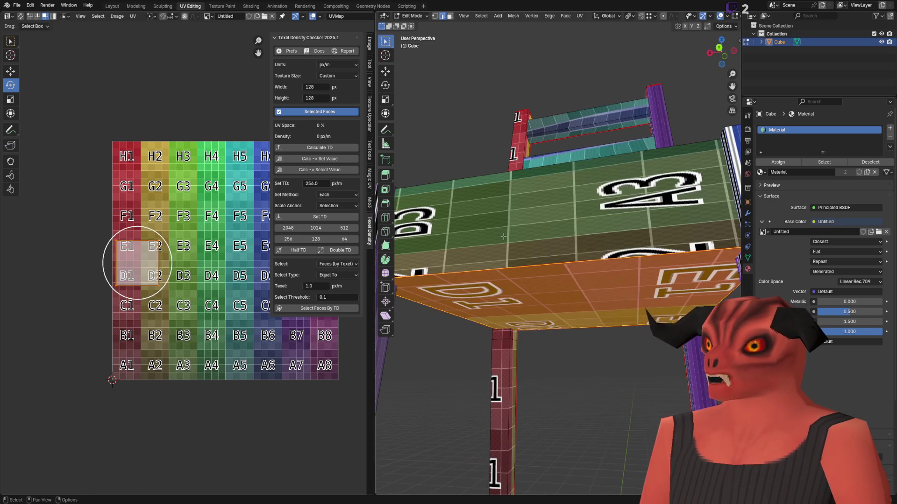
pyautogui.hotkey('alt', 'z')
# Step: Select the edge ring around the seat bottom and pick a front-left leg face
pyautogui.scroll(-8, 507, 236)
pyautogui.press('3')
pyautogui.press('2')
pyautogui.keyDown('ctrl'); pyautogui.keyDown('alt'); pyautogui.click(458, 278); pyautogui.keyUp('alt'); pyautogui.keyUp('ctrl')
pyautogui.rightClick(555, 283)
pyautogui.click(555, 282)
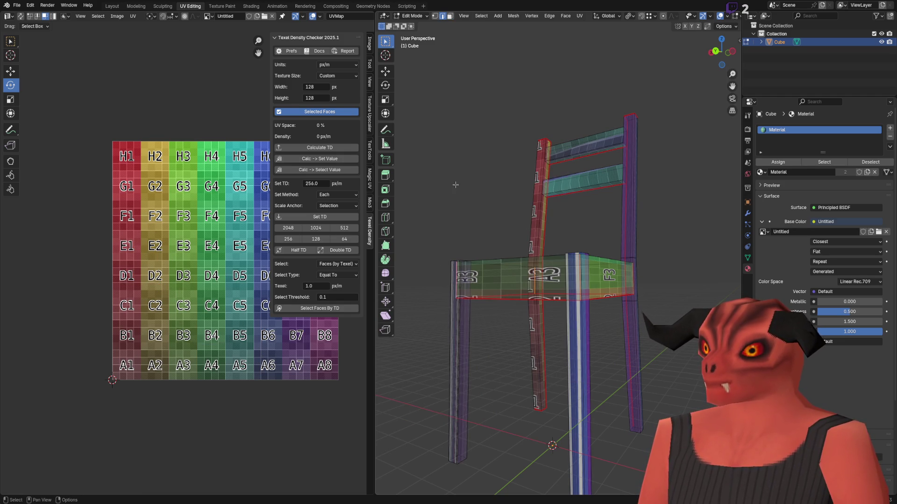
# Step: Select the seam-bounded leg and seat pieces and unwrap the seat with Angle Based
pyautogui.press('l')
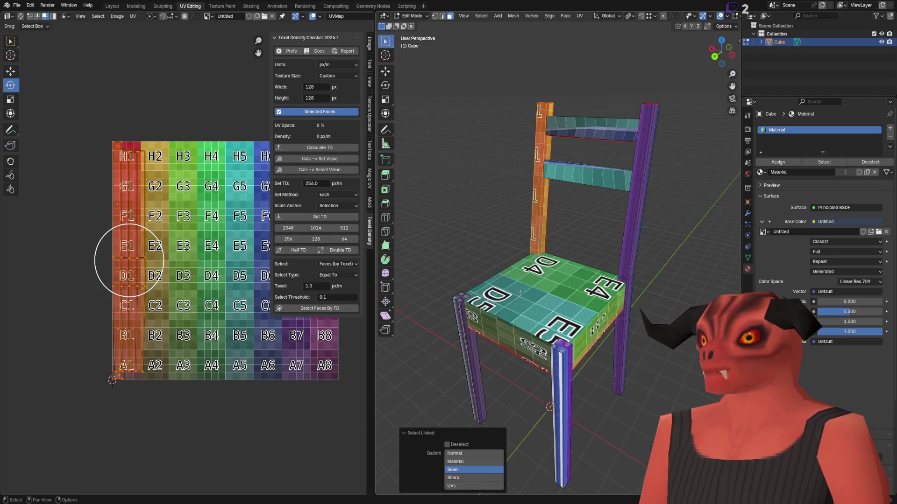
pyautogui.click(583, 294)
pyautogui.press('l')
pyautogui.rightClick(591, 299)
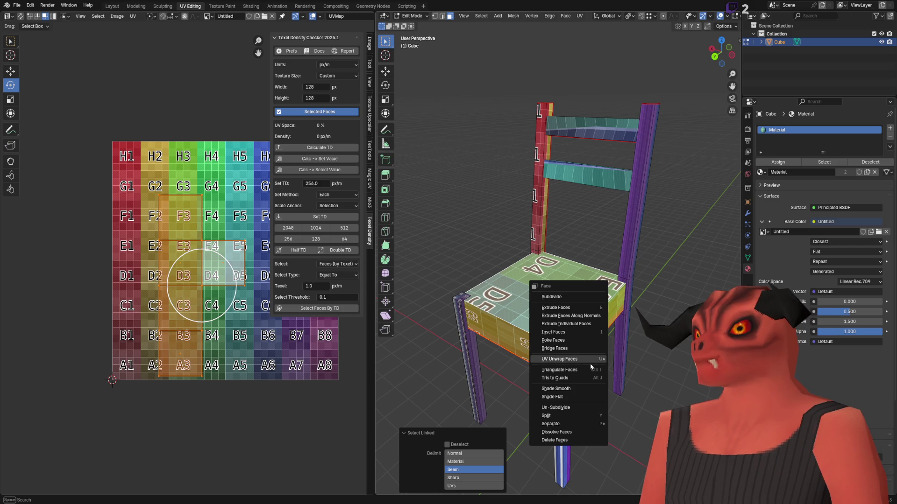
pyautogui.moveTo(575, 359)
pyautogui.click(659, 10)
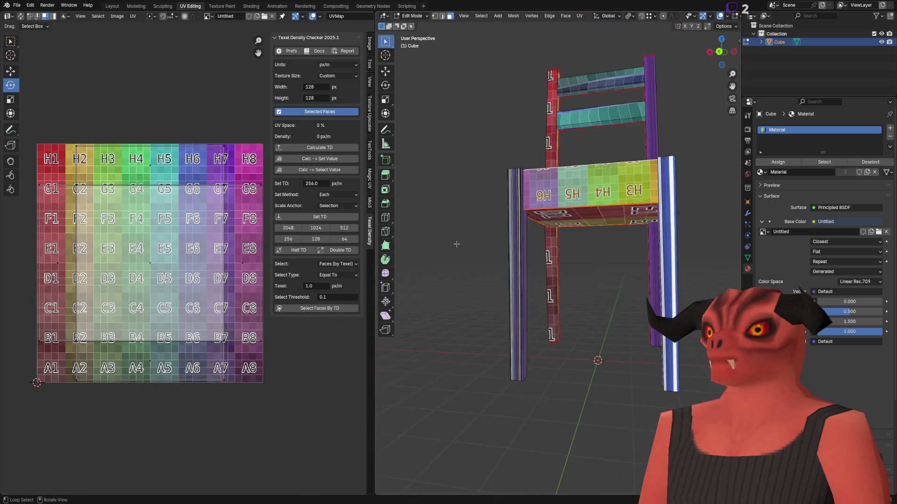
# Step: Clear the selection and orbit to view the seat underside and leg end
pyautogui.scroll(4, 560, 224)
pyautogui.click(577, 215)
pyautogui.moveTo(576, 215)
pyautogui.mouseDown()
pyautogui.moveTo(612, 184)
pyautogui.moveTo(583, 196)
pyautogui.moveTo(598, 169)
pyautogui.mouseUp()
pyautogui.moveTo(607, 260)
pyautogui.mouseDown()
pyautogui.moveTo(591, 198)
pyautogui.moveTo(575, 283)
pyautogui.moveTo(589, 327)
pyautogui.moveTo(601, 298)
pyautogui.moveTo(592, 266)
pyautogui.mouseUp()
pyautogui.scroll(5, 576, 283)
pyautogui.scroll(-4, 591, 331)
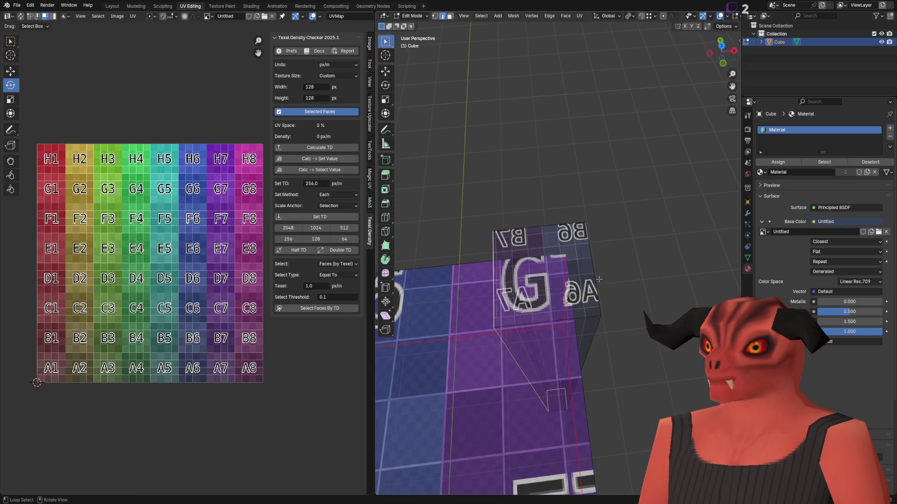
# Step: Mark the edges around the chair's leg end as seams
pyautogui.scroll(2, 591, 264)
pyautogui.click(591, 265)
pyautogui.rightClick(669, 359)
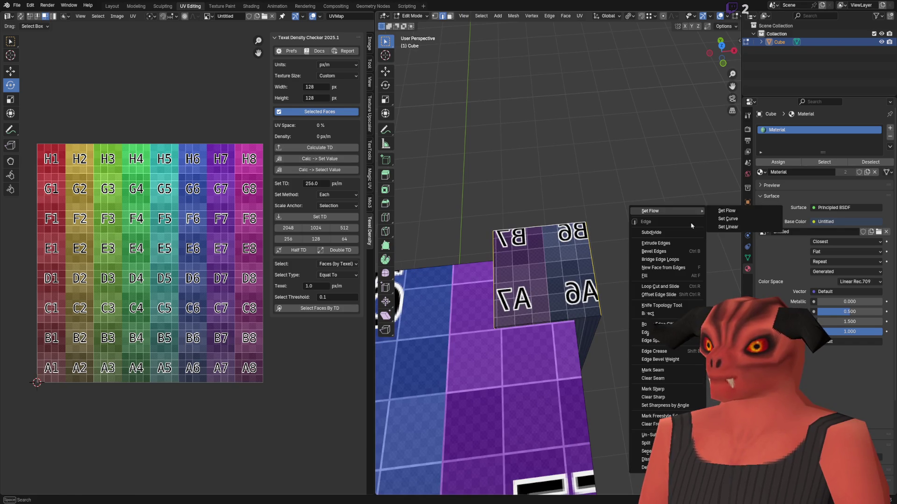
pyautogui.click(669, 359)
pyautogui.moveTo(670, 359)
pyautogui.mouseDown()
pyautogui.moveTo(640, 208)
pyautogui.moveTo(565, 279)
pyautogui.mouseUp()
pyautogui.keyDown('shift'); pyautogui.middleClick(478, 295); pyautogui.keyUp('shift')
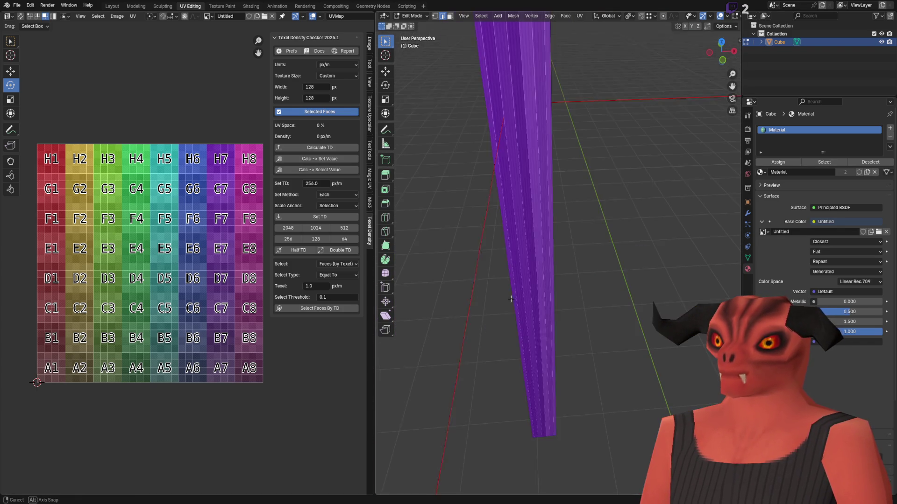
pyautogui.moveTo(561, 323)
pyautogui.mouseDown()
pyautogui.moveTo(534, 285)
pyautogui.moveTo(526, 205)
pyautogui.mouseUp()
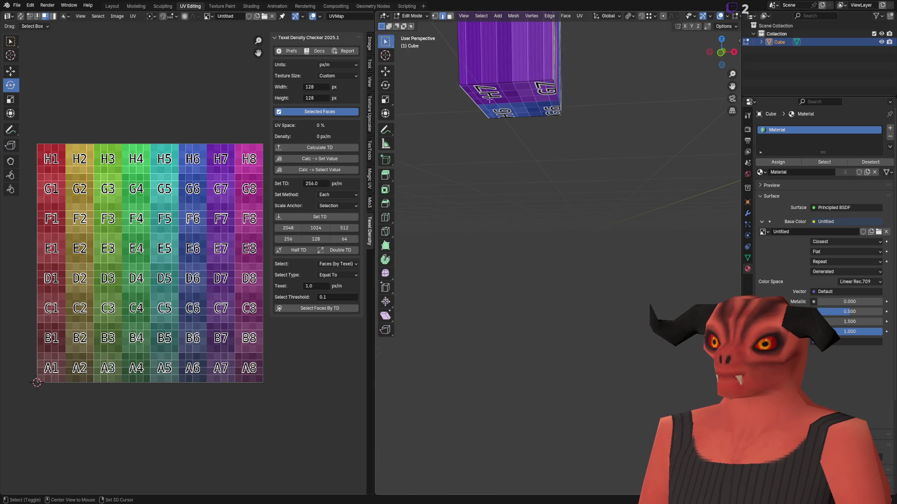
pyautogui.rightClick(644, 223)
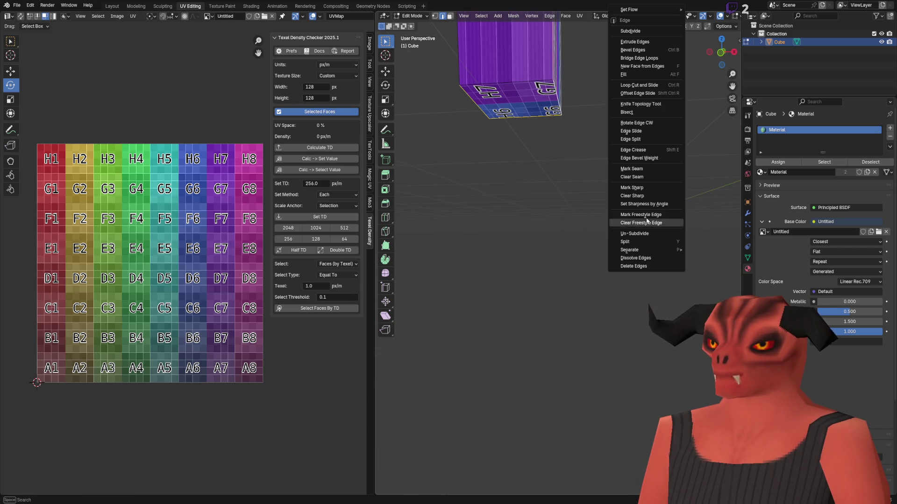
pyautogui.click(631, 182)
# Step: Select all faces and unwrap the chair, finally using Conformal with a 0.100 margin
pyautogui.press('a')
pyautogui.rightClick(641, 210)
pyautogui.moveTo(644, 275)
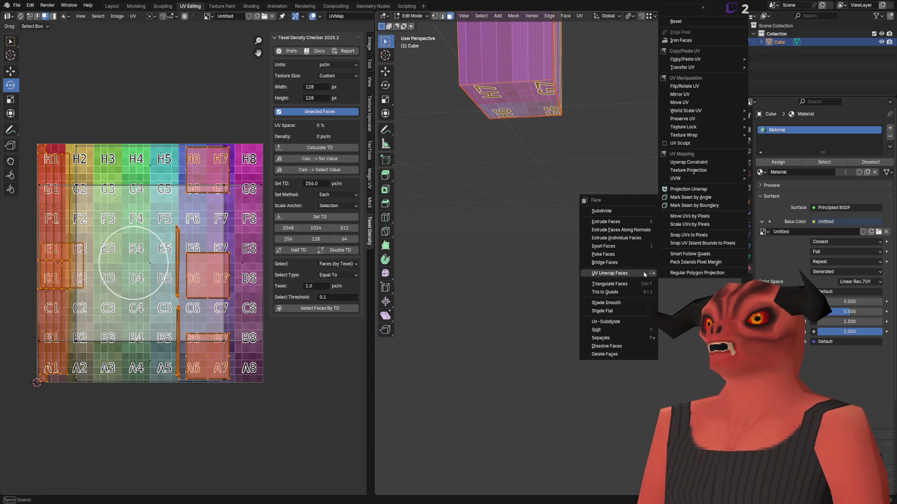
pyautogui.scroll(5, 686, 11)
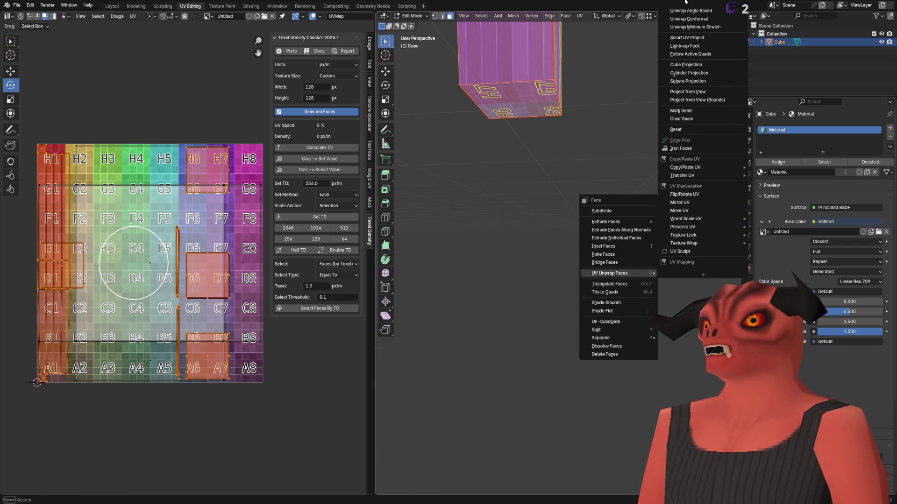
pyautogui.click(686, 10)
pyautogui.rightClick(495, 364)
pyautogui.moveTo(514, 365)
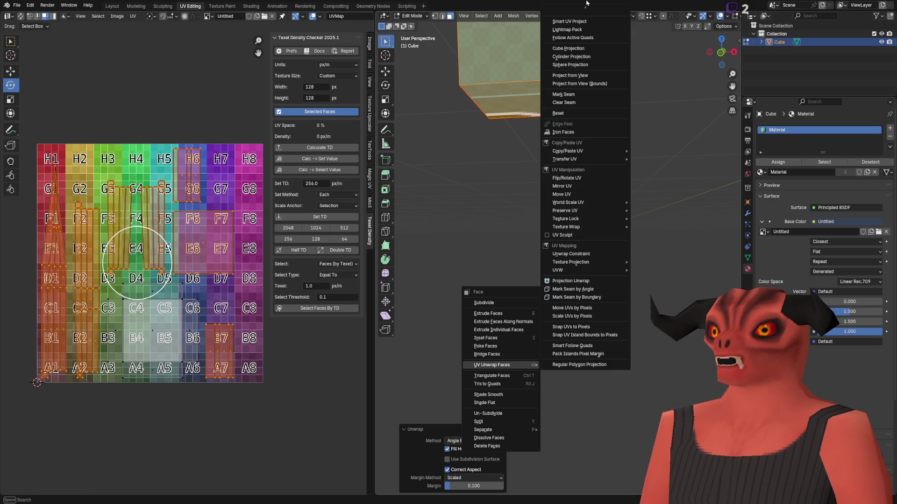
pyautogui.click(575, 19)
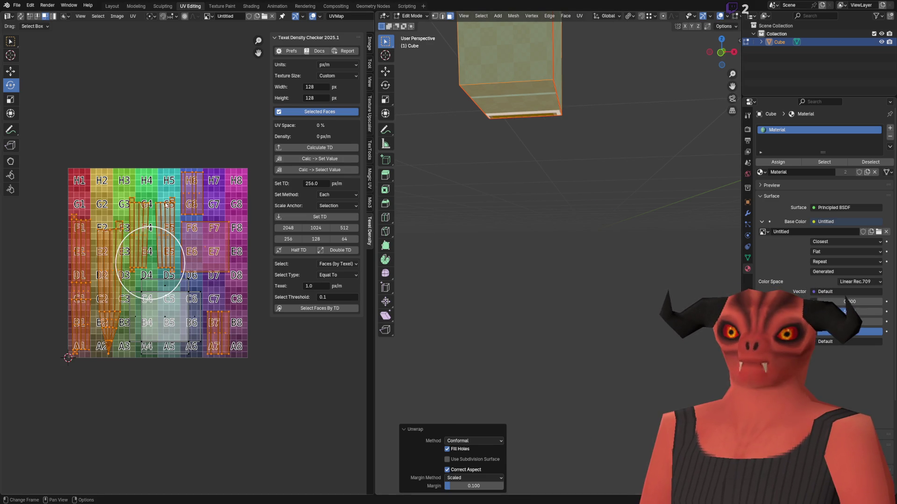
pyautogui.scroll(3, 185, 222)
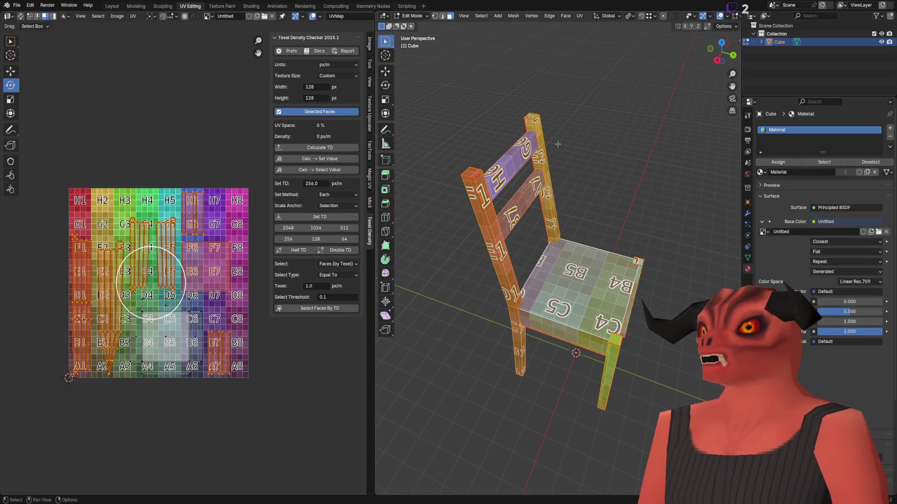
# Step: Set the Texel Density Checker texture width to 64 px (43.139 px/m), then move to Obsidian
pyautogui.moveTo(564, 223)
pyautogui.mouseDown()
pyautogui.moveTo(544, 202)
pyautogui.moveTo(488, 202)
pyautogui.mouseUp()
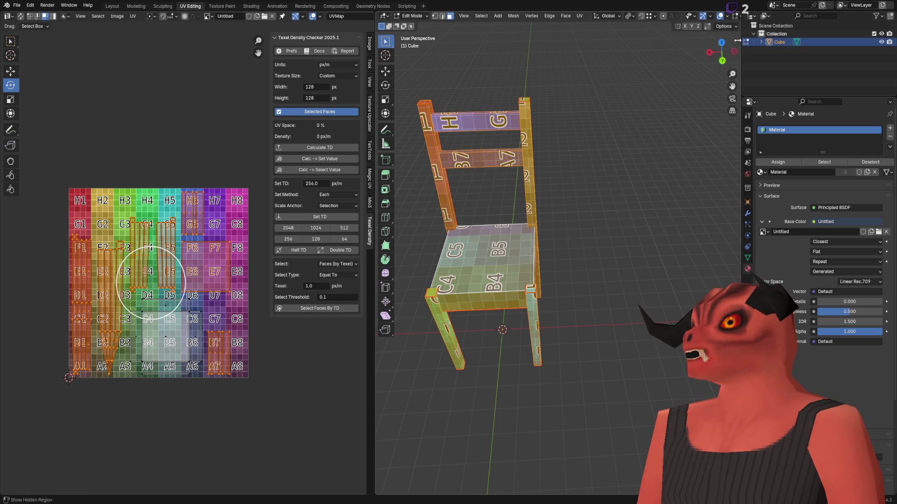
pyautogui.press('n')
pyautogui.press('KP_Decimal')
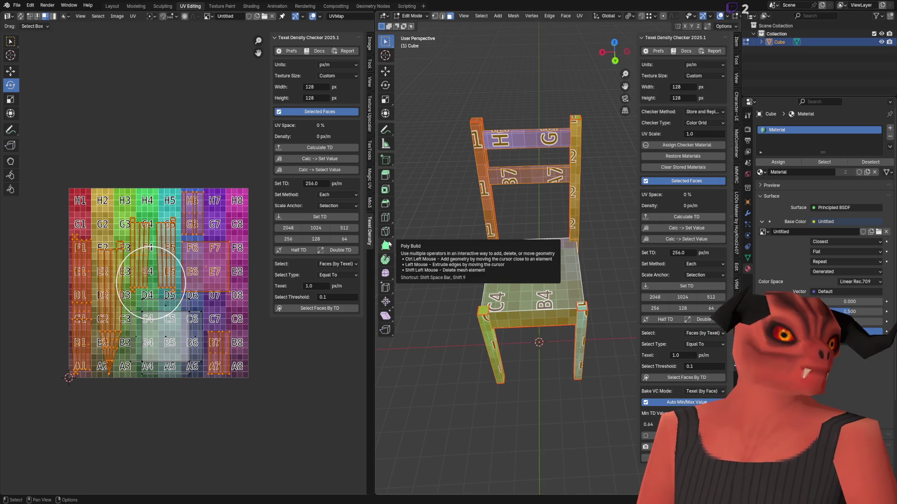
pyautogui.click(690, 90)
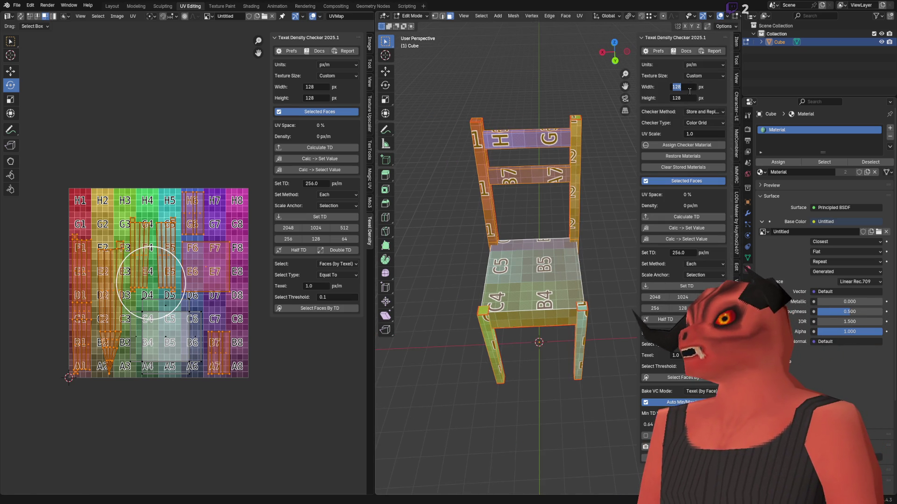
pyautogui.write('64')
pyautogui.press('Return')
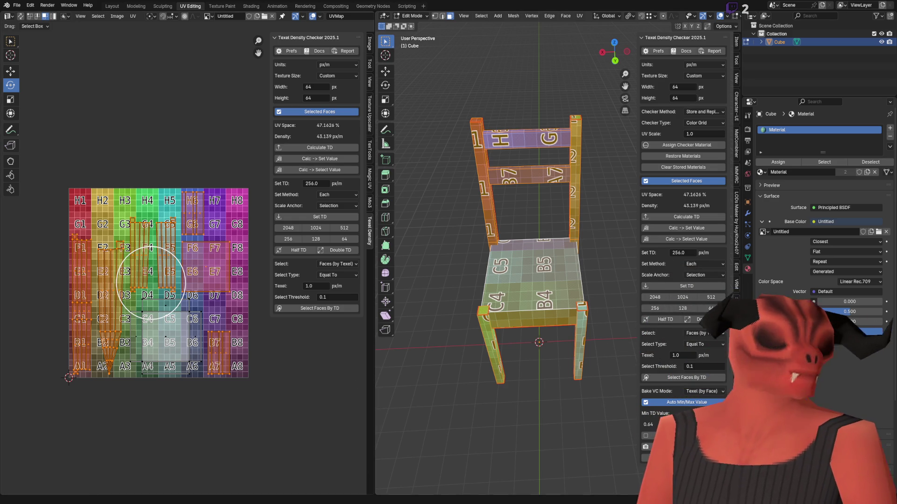
pyautogui.hotkey('alt', 'Tab')
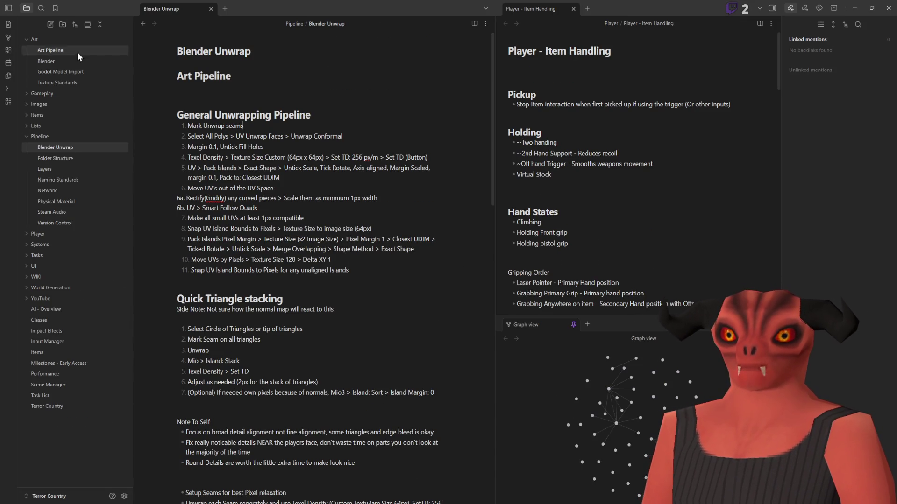
pyautogui.click(26, 128)
pyautogui.click(26, 127)
pyautogui.click(26, 105)
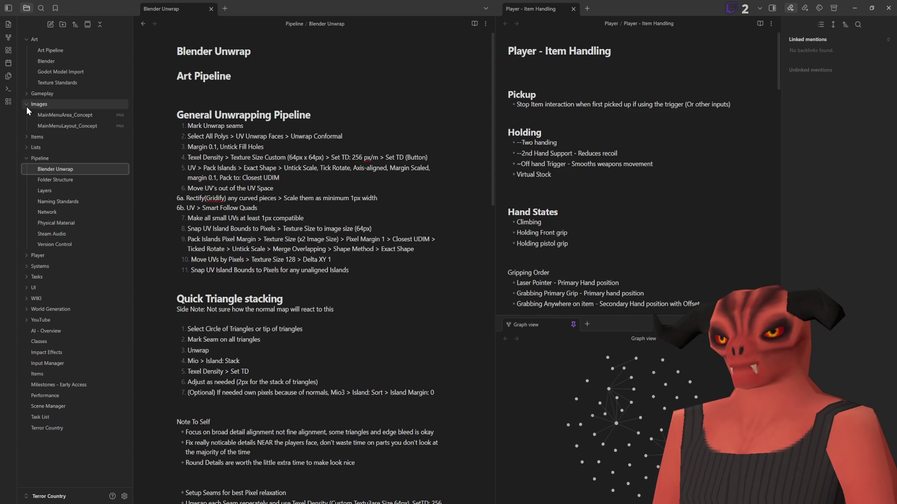
pyautogui.click(26, 106)
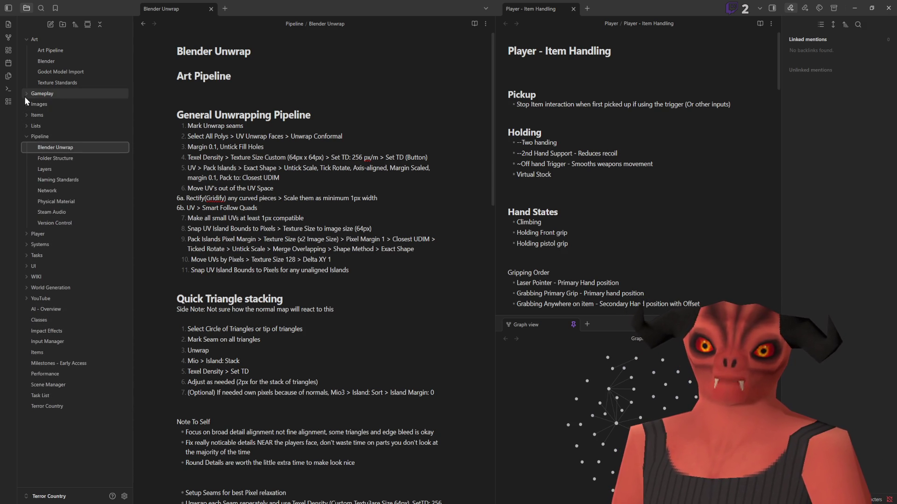
pyautogui.click(44, 83)
# Step: Scroll the Texture Standards note to the Terrain / Structure table showing 2.0m at 64px as standard
pyautogui.scroll(-5, 296, 144)
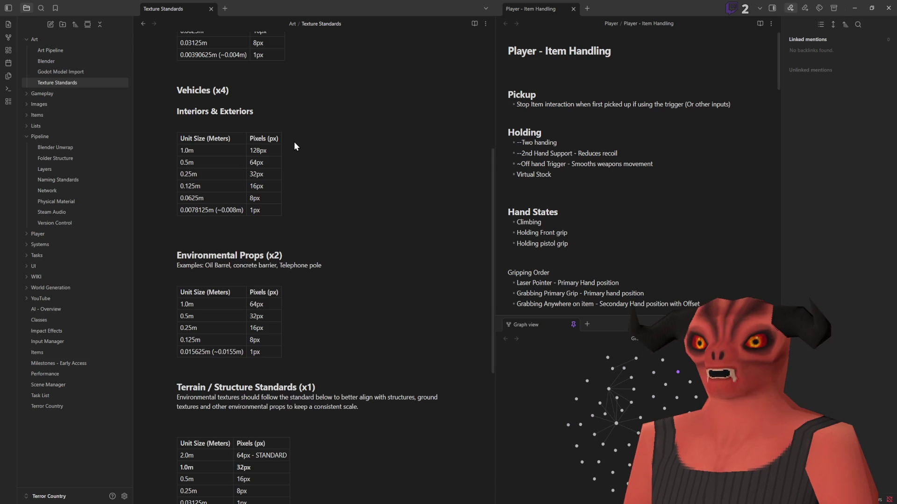
pyautogui.scroll(-3, 294, 146)
pyautogui.scroll(8, 286, 204)
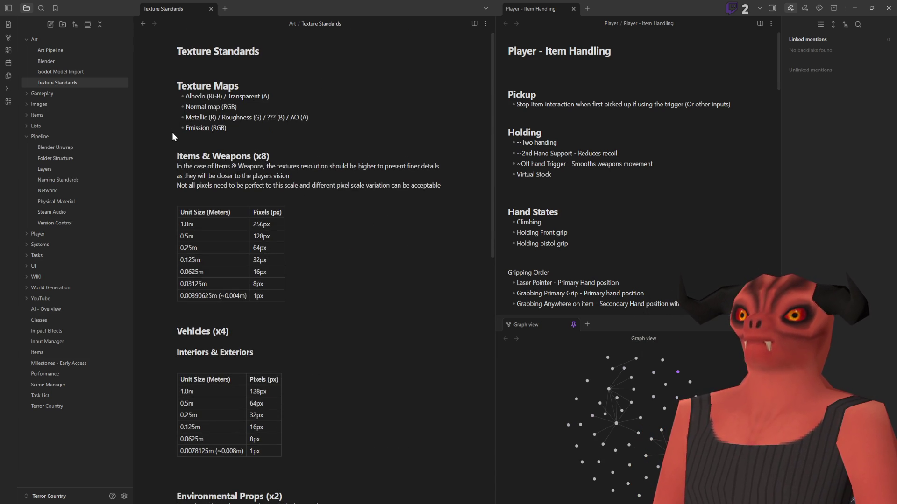
pyautogui.scroll(-4, 385, 195)
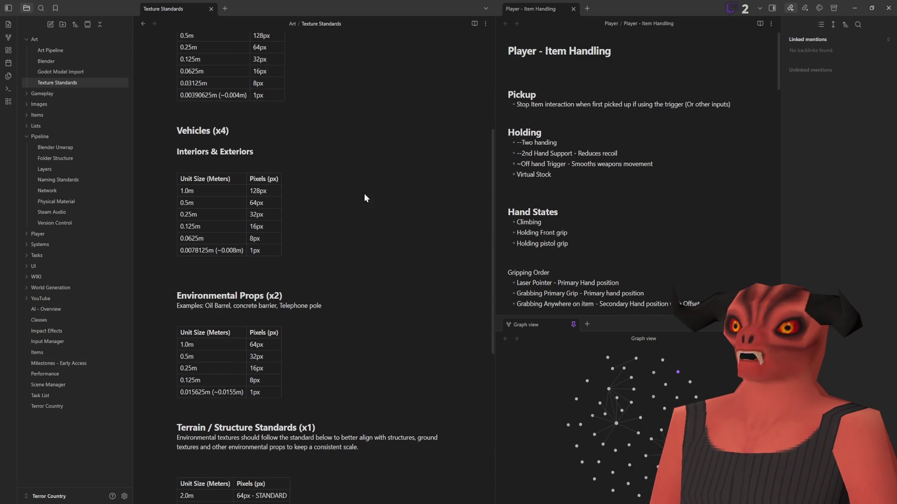
pyautogui.scroll(3, 204, 312)
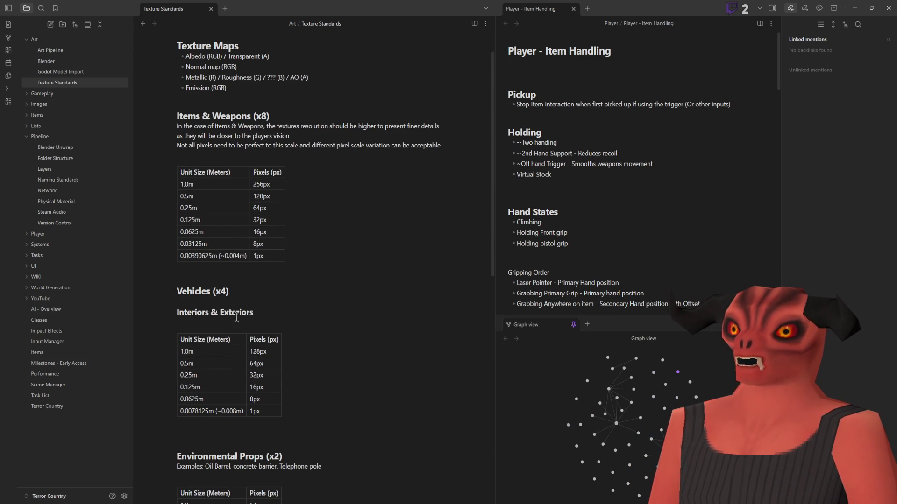
pyautogui.scroll(-3, 223, 319)
pyautogui.scroll(1, 195, 217)
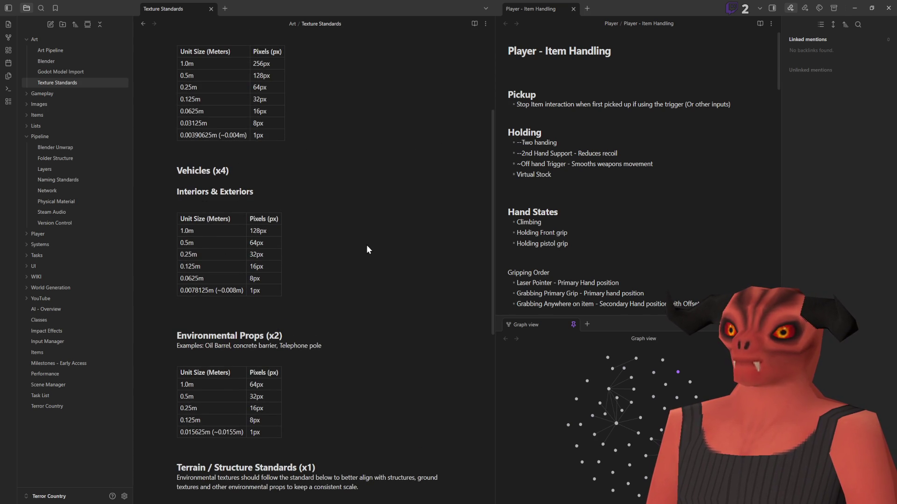
pyautogui.scroll(-3, 202, 207)
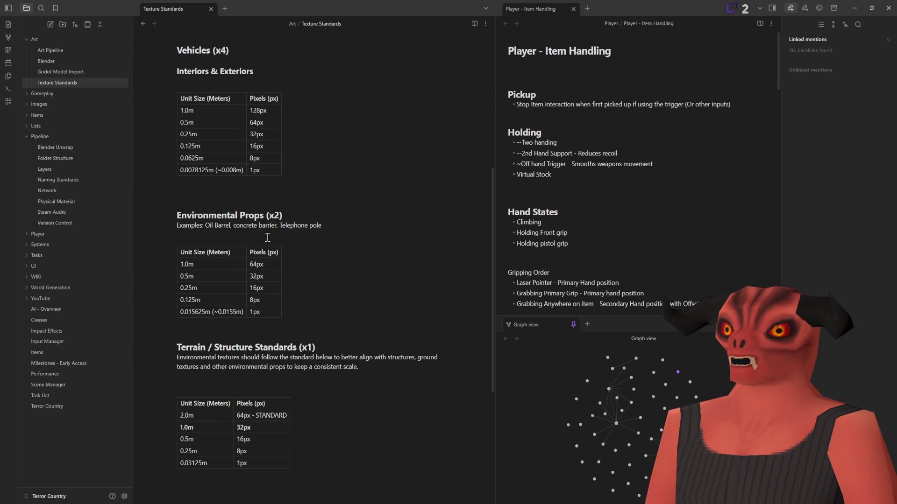
pyautogui.scroll(-3, 201, 255)
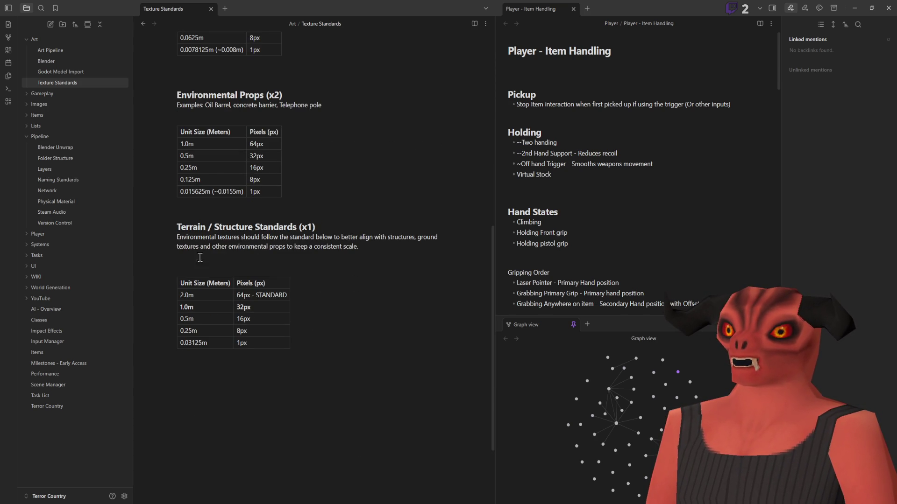